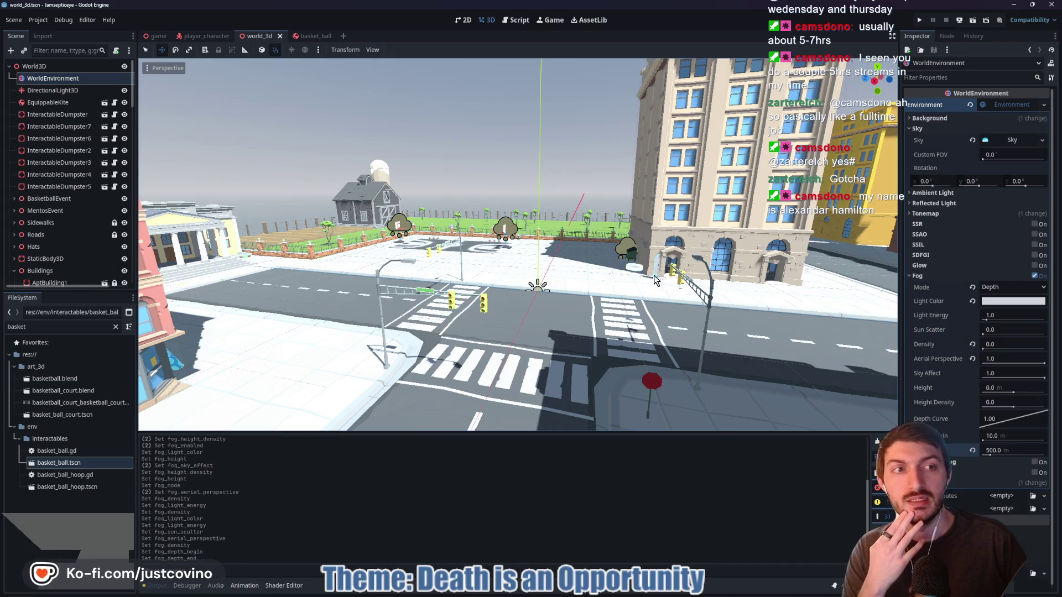
# Collapse the environment's Fog section and fly forward through the city streets to look them over
pyautogui.click(932, 275)
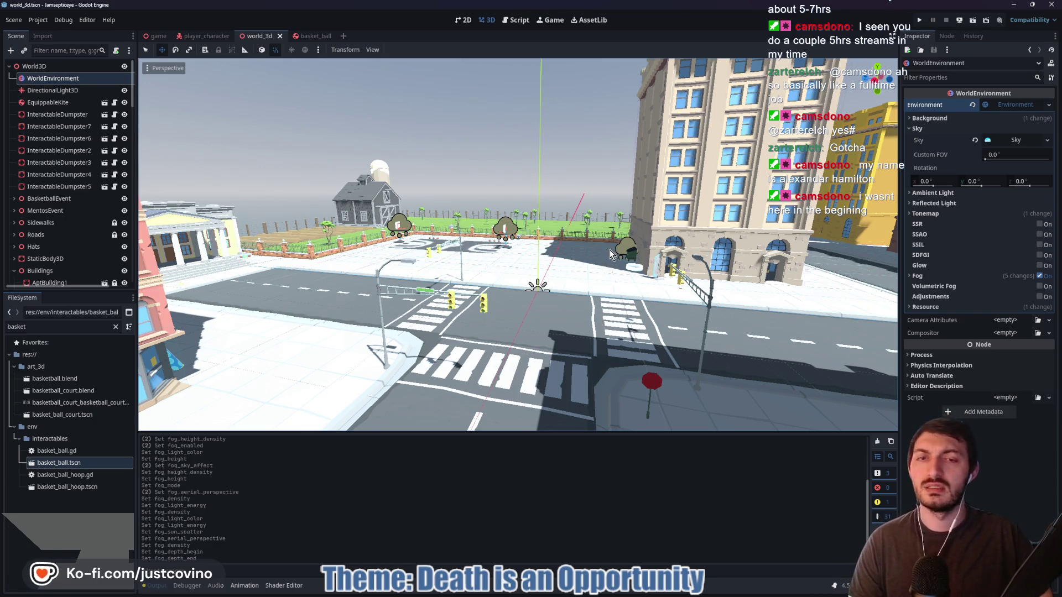
pyautogui.press('w')
pyautogui.press('w')
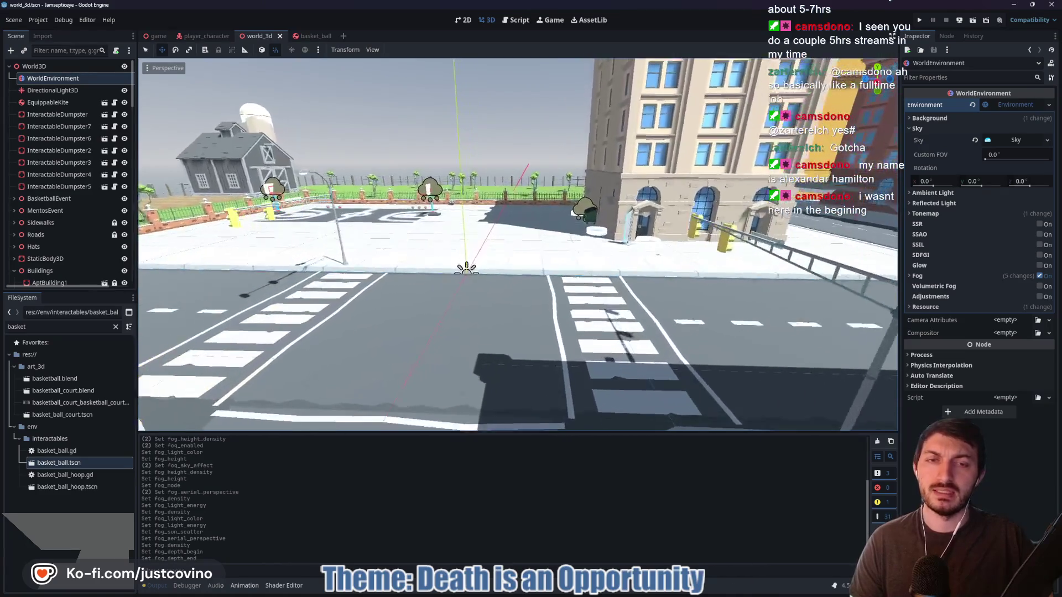
pyautogui.press('w')
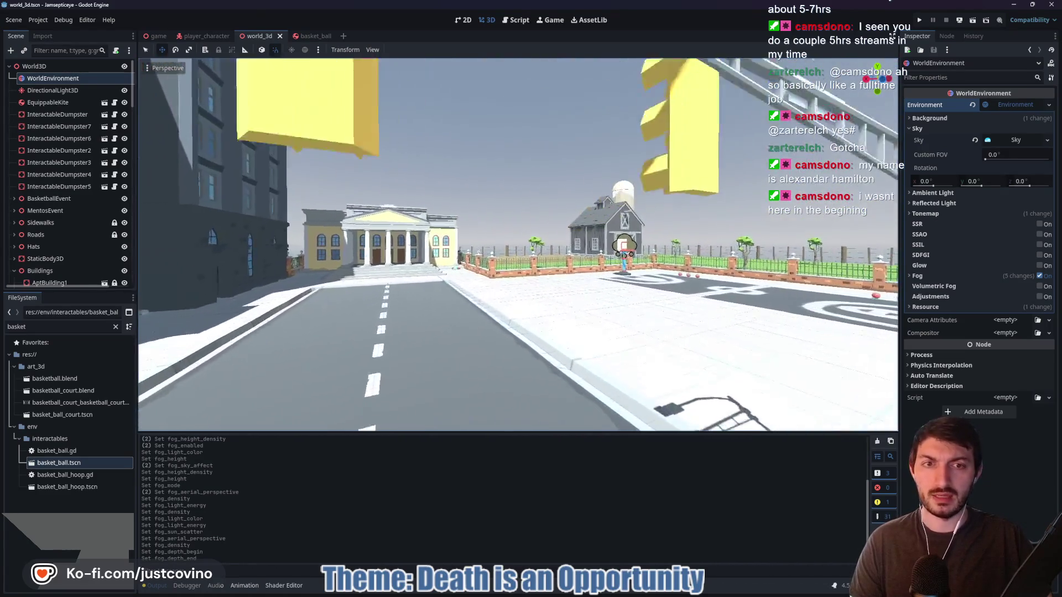
pyautogui.press('w')
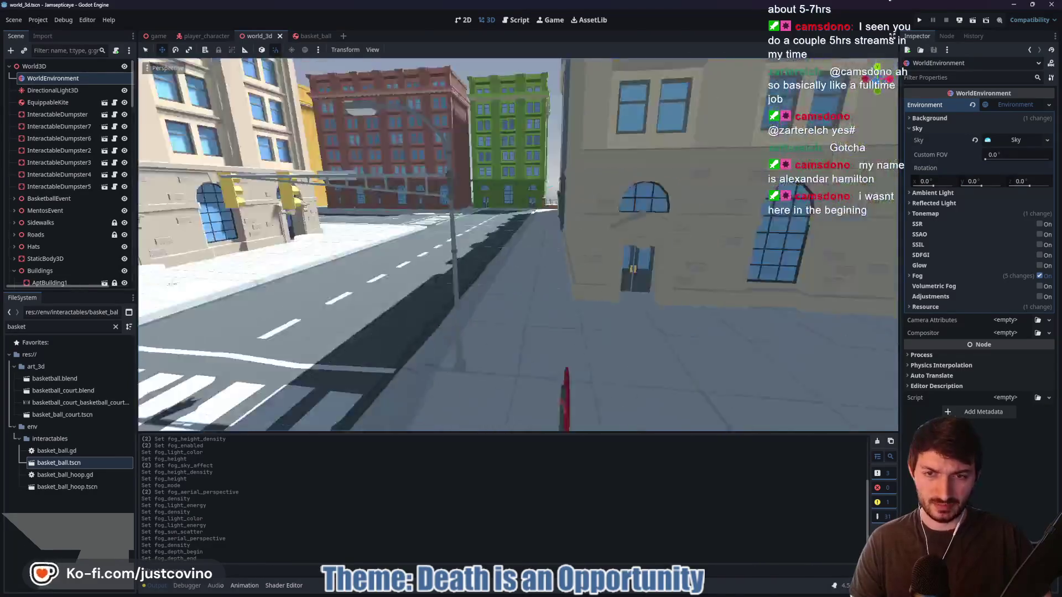
pyautogui.press('w')
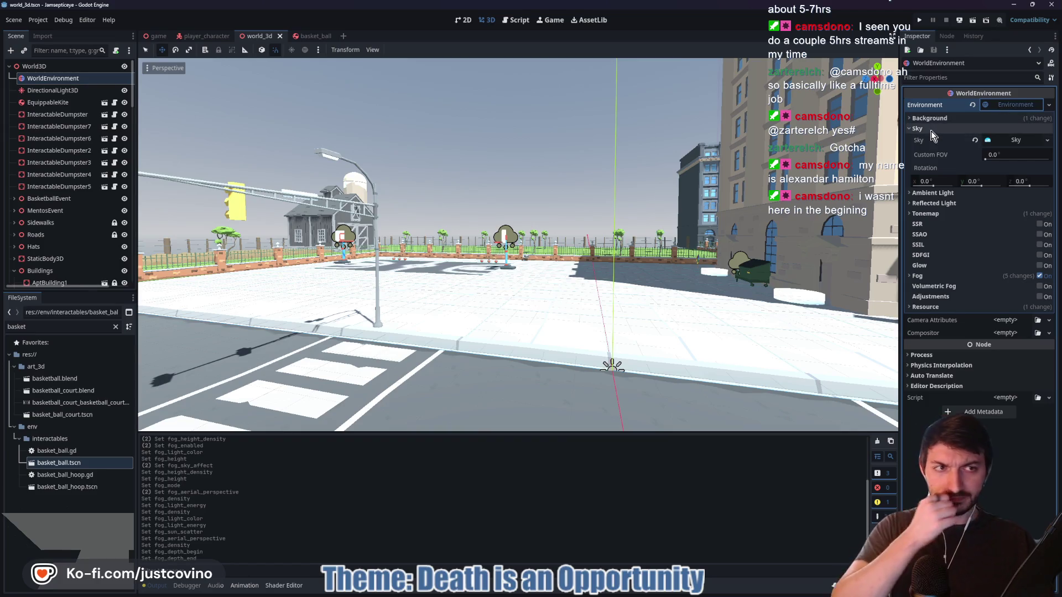
# Expand the Tonemap settings and set the tonemap exposure to 1.1
pyautogui.click(917, 129)
pyautogui.click(929, 118)
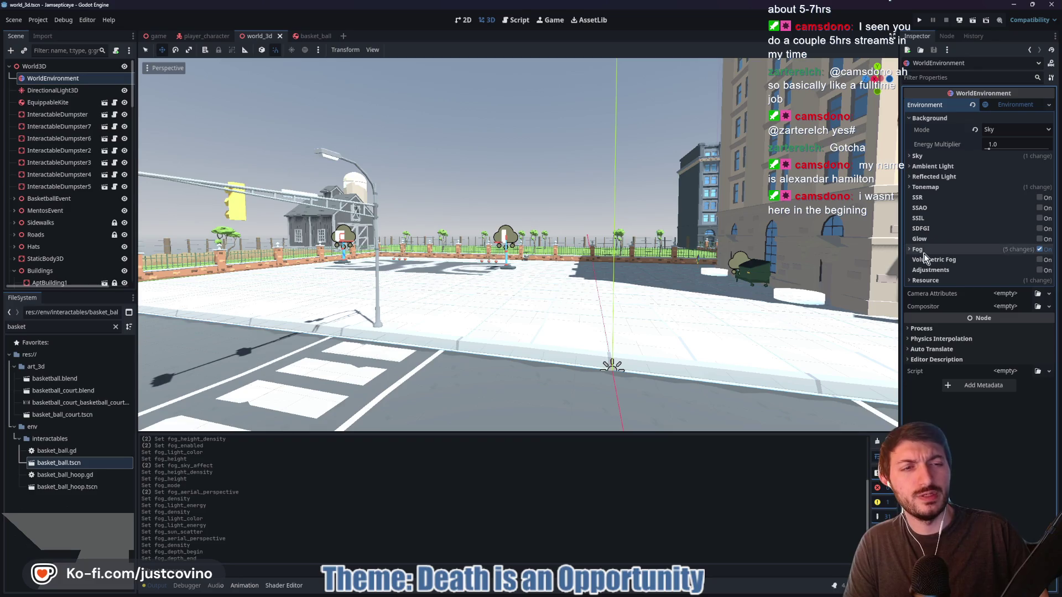
pyautogui.click(924, 188)
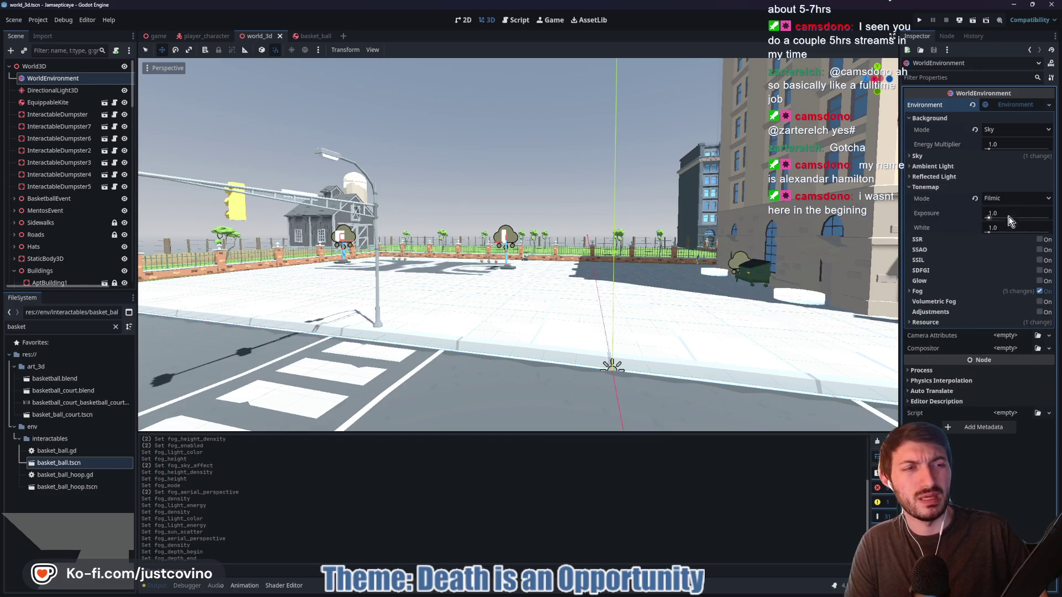
pyautogui.click(1001, 213)
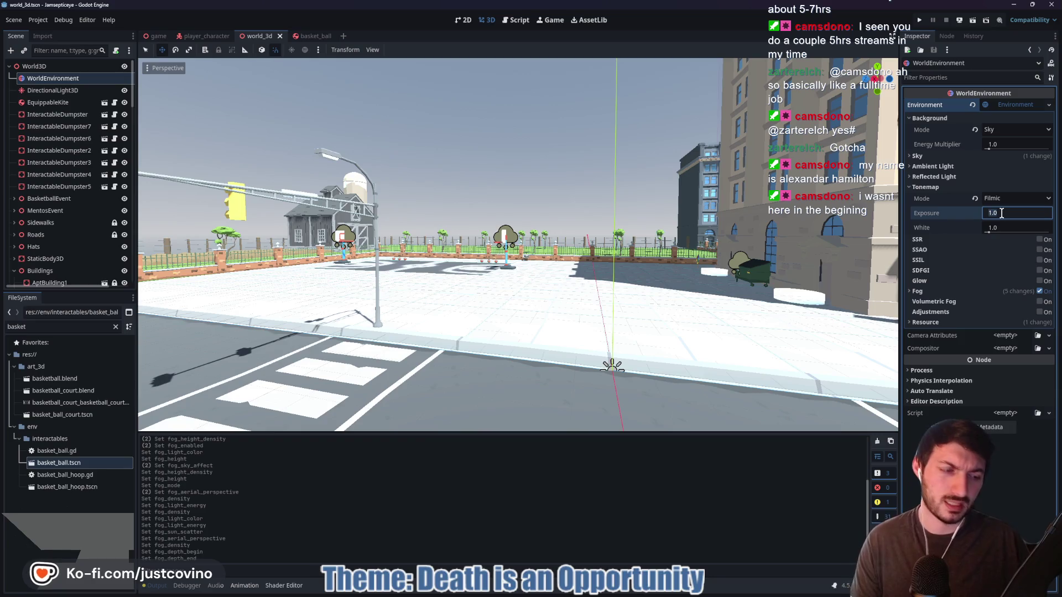
pyautogui.write('1.1')
pyautogui.press('Tab')
pyautogui.write('1.1')
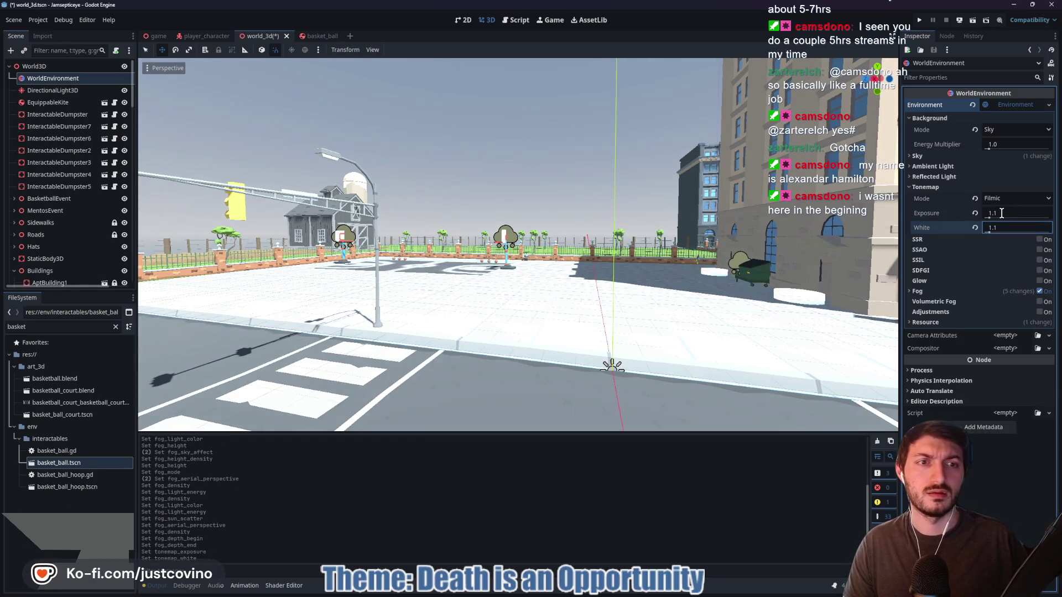
# Revert tonemap exposure and white to 1.0 and save the world_3d scene
pyautogui.click(976, 215)
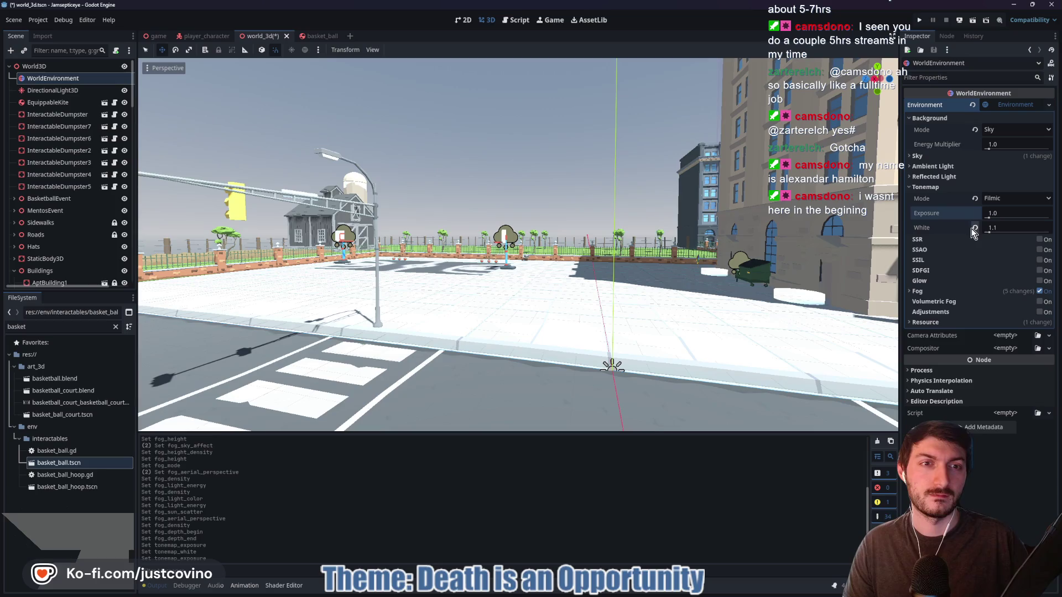
pyautogui.click(975, 228)
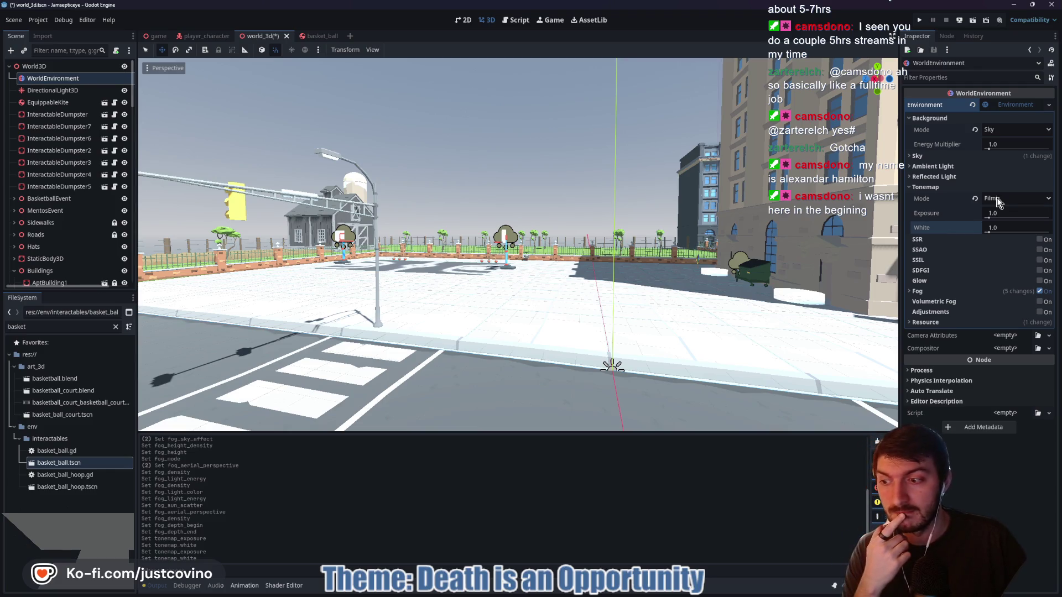
pyautogui.moveTo(757, 243)
pyautogui.mouseDown()
pyautogui.moveTo(885, 249)
pyautogui.moveTo(786, 260)
pyautogui.moveTo(752, 298)
pyautogui.moveTo(683, 266)
pyautogui.mouseUp()
pyautogui.hotkey('ctrl', 's')
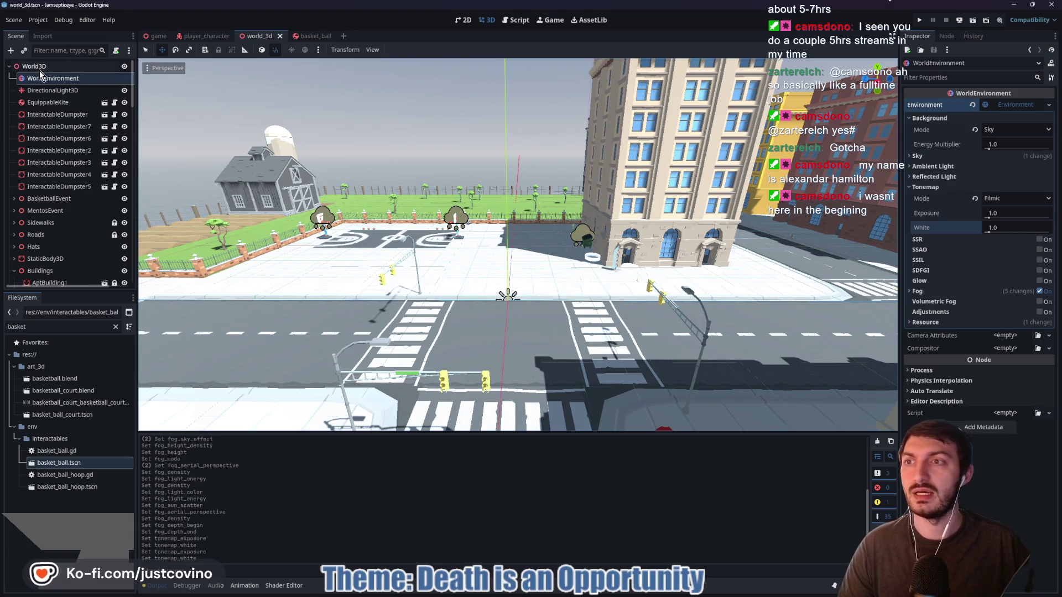
# Add a LightmapGI node as a child of World3D
pyautogui.click(38, 71)
pyautogui.hotkey('ctrl', 'a')
pyautogui.write('ligh')
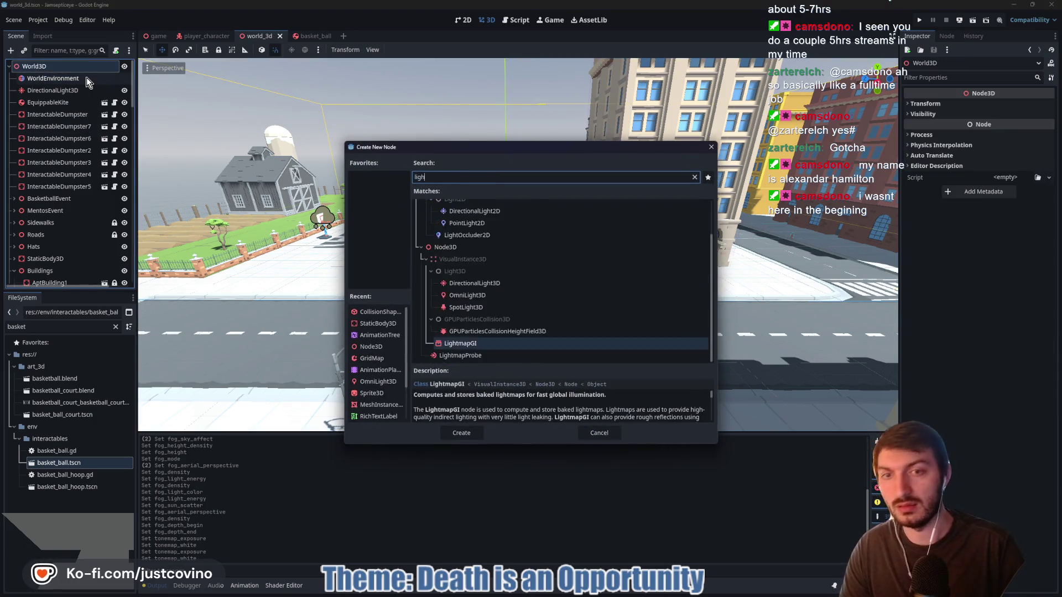
pyautogui.write('tmap')
pyautogui.press('Return')
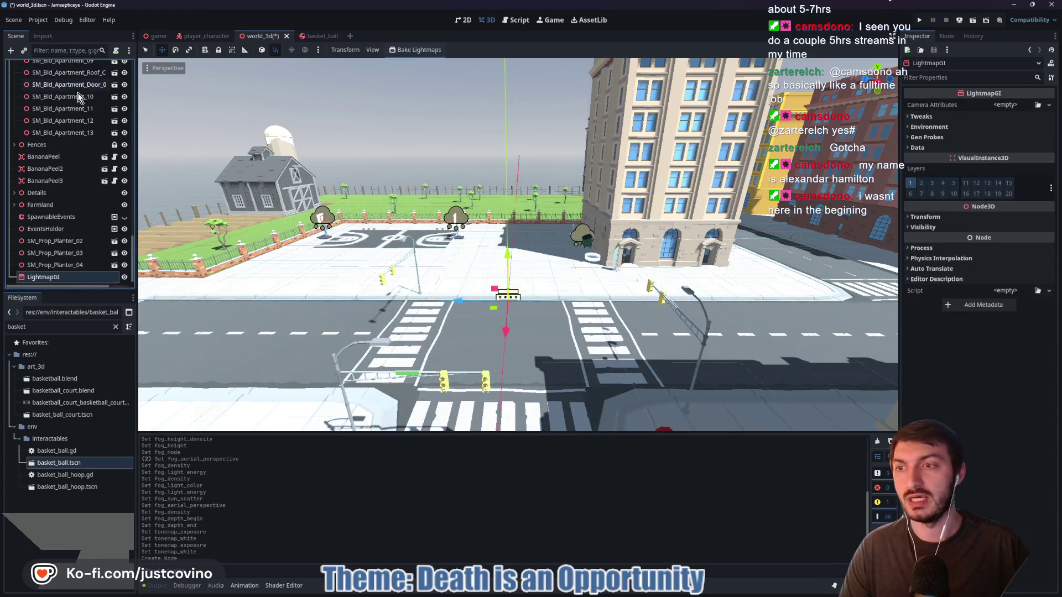
# Keep the LightmapGI quality at Medium and environment mode at Scene, checking probe settings
pyautogui.click(936, 118)
pyautogui.click(1003, 130)
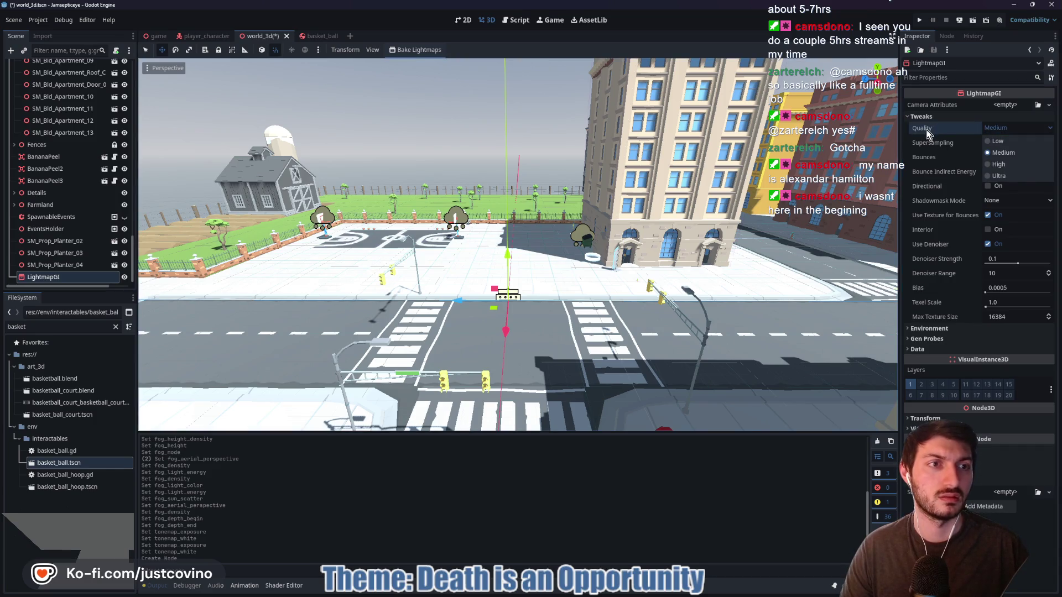
pyautogui.click(1009, 154)
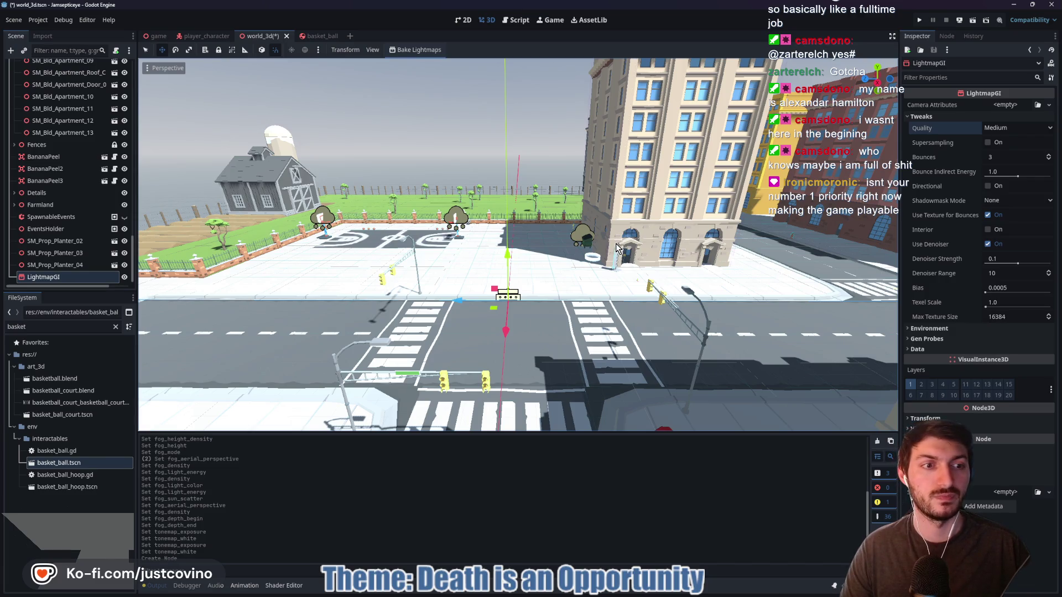
pyautogui.click(937, 331)
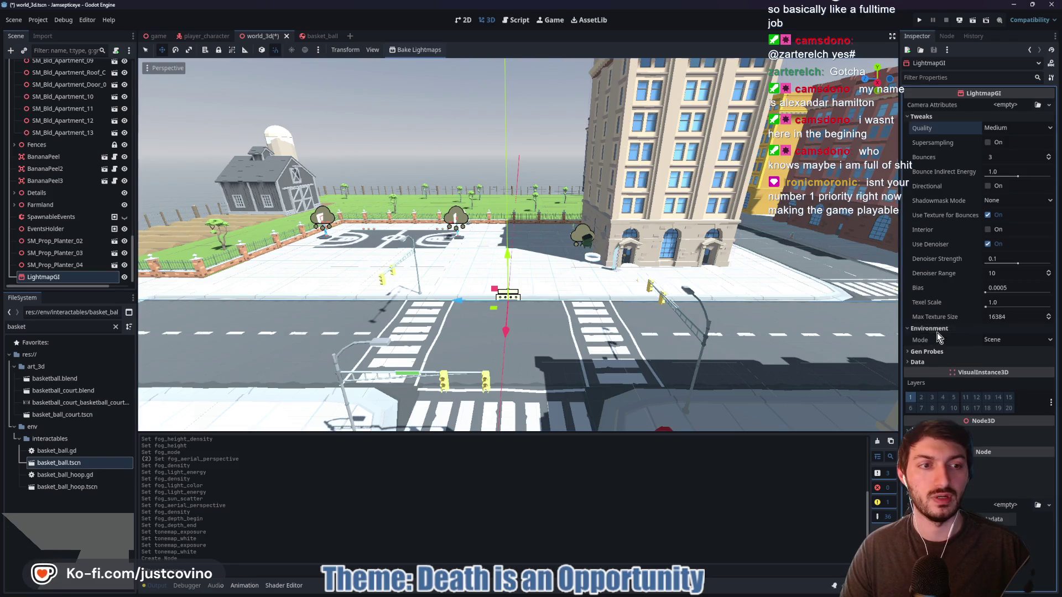
pyautogui.click(1010, 343)
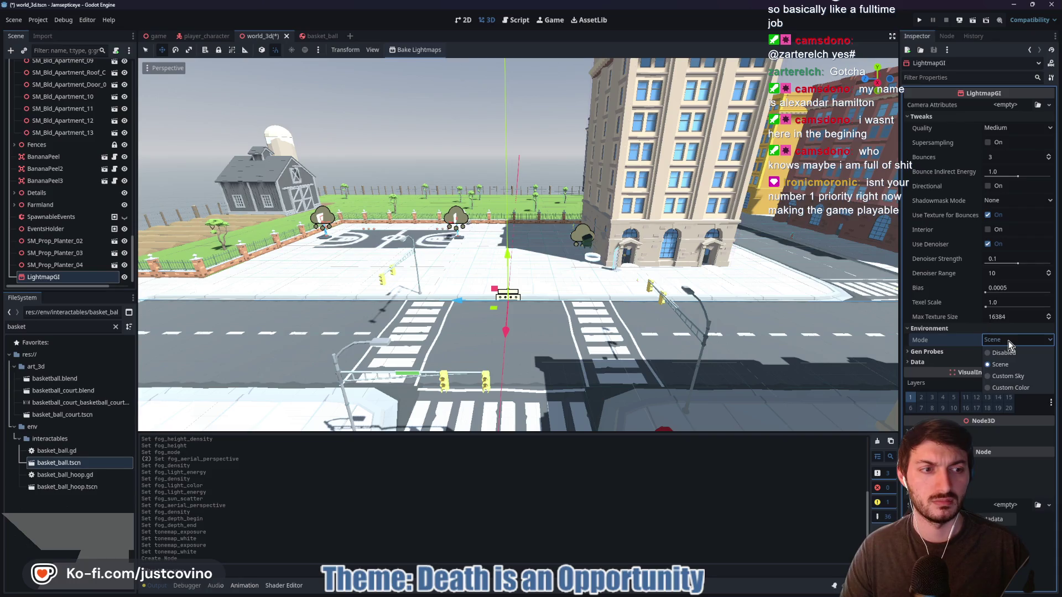
pyautogui.click(921, 340)
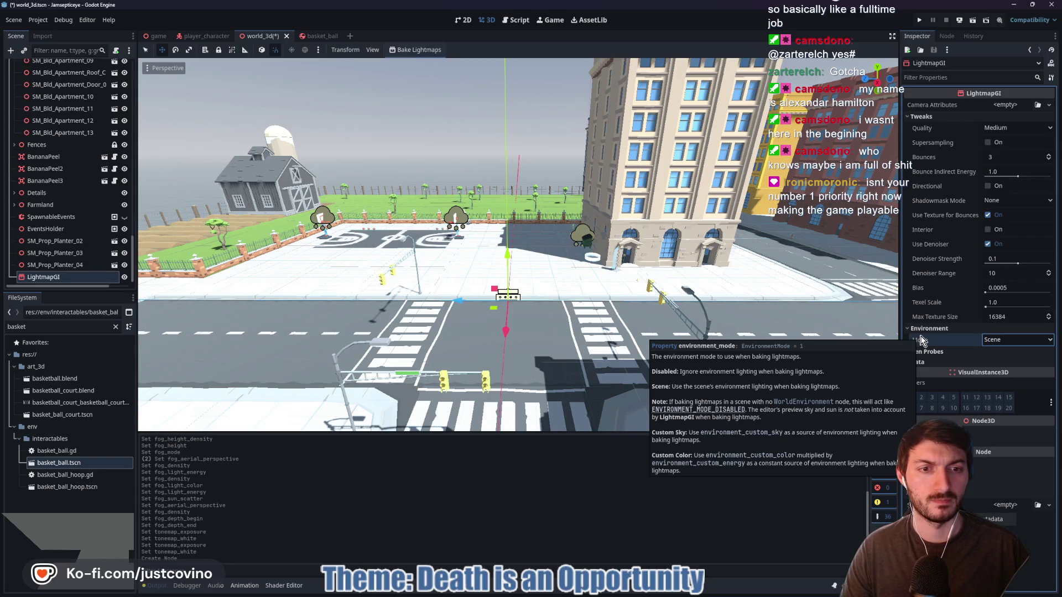
pyautogui.click(944, 352)
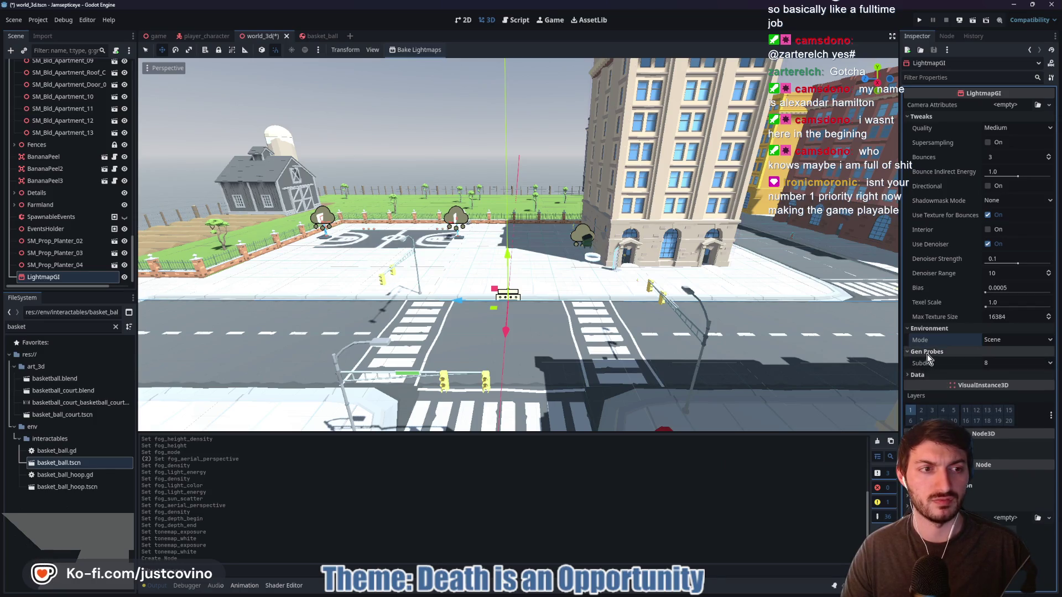
pyautogui.click(928, 354)
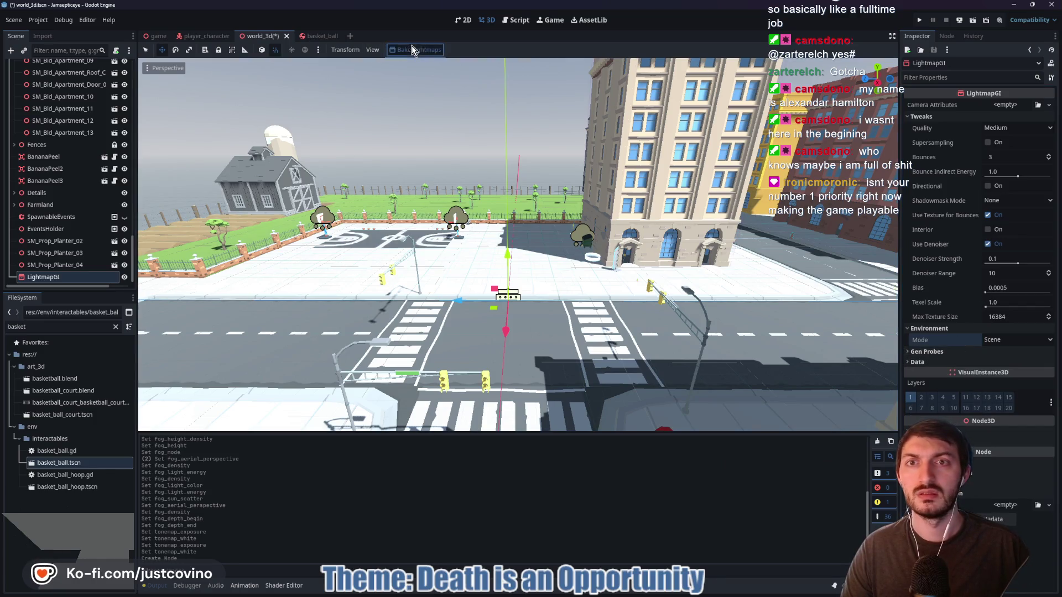
# Bake the lightmaps to world_3d.lmbake, overwriting the existing bake file
pyautogui.click(411, 49)
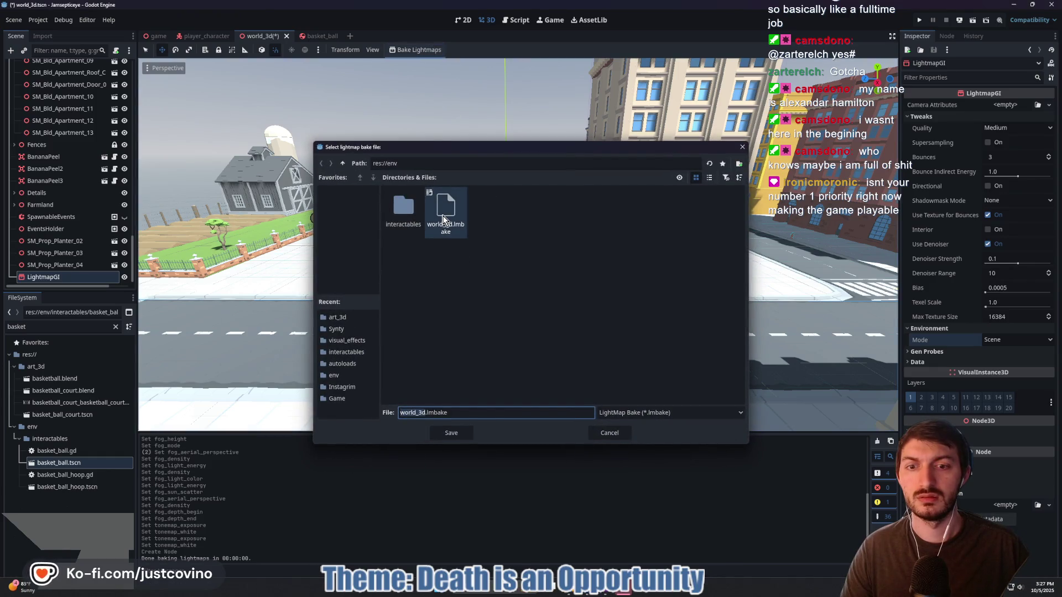
pyautogui.click(453, 433)
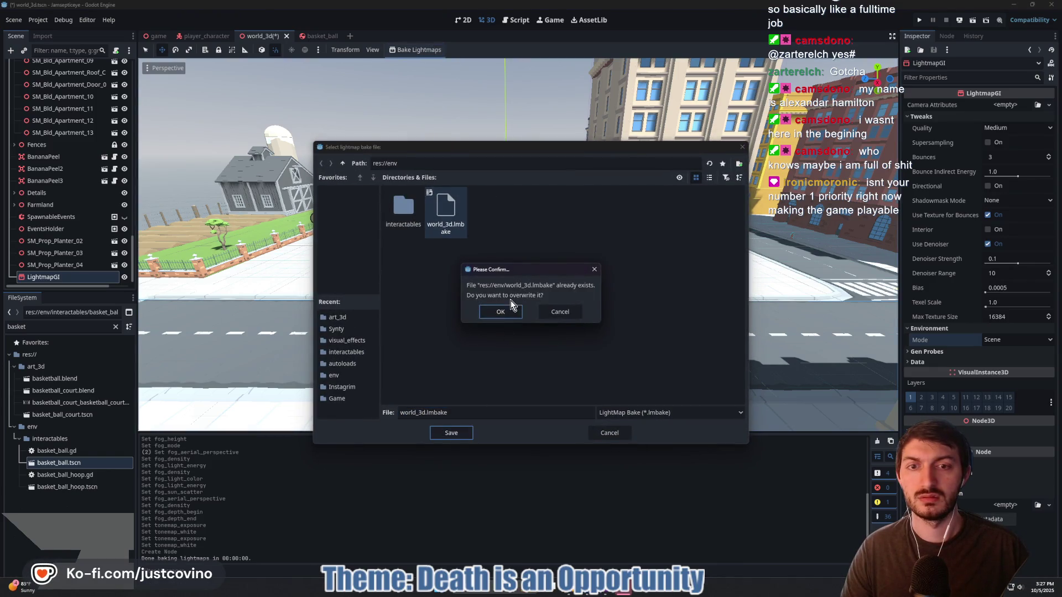
pyautogui.click(501, 313)
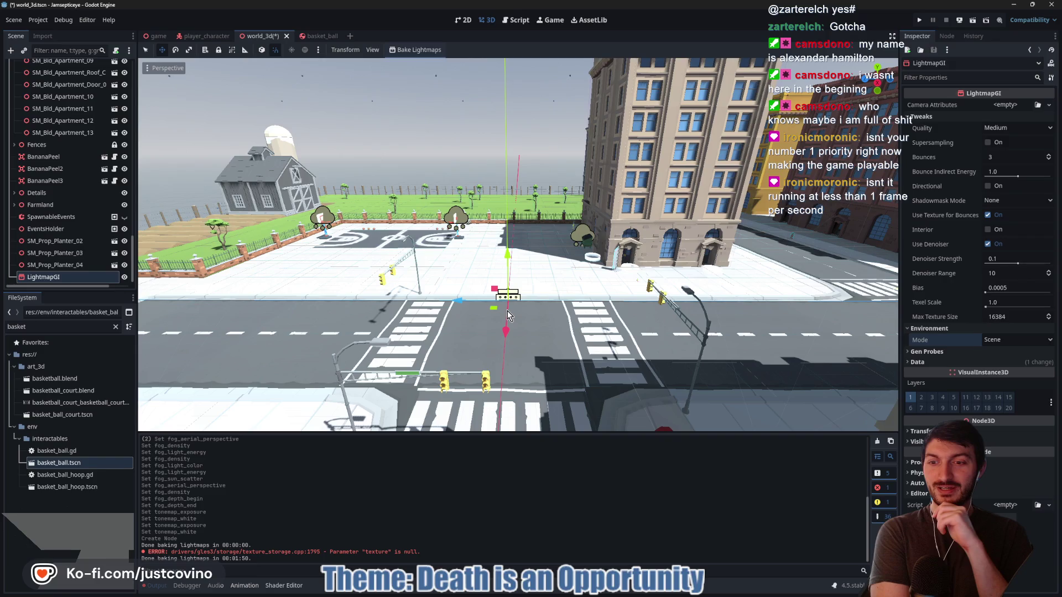
# Orbit toward the intersection, then select DirectionalLight3D at the top of the Scene dock
pyautogui.moveTo(508, 314); pyautogui.dragTo(354, 293)
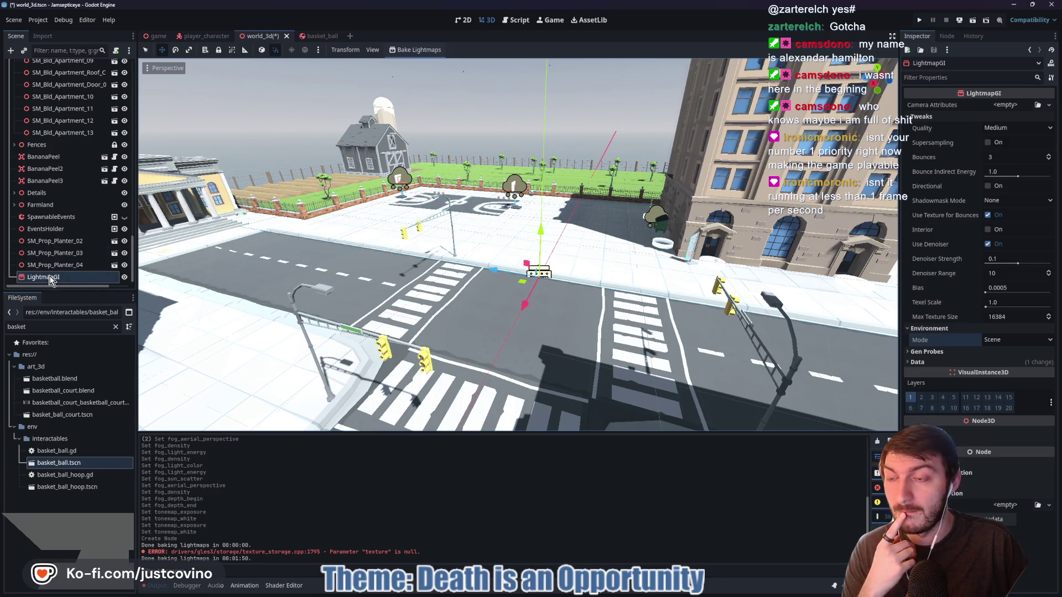
pyautogui.scroll(5, 54, 242)
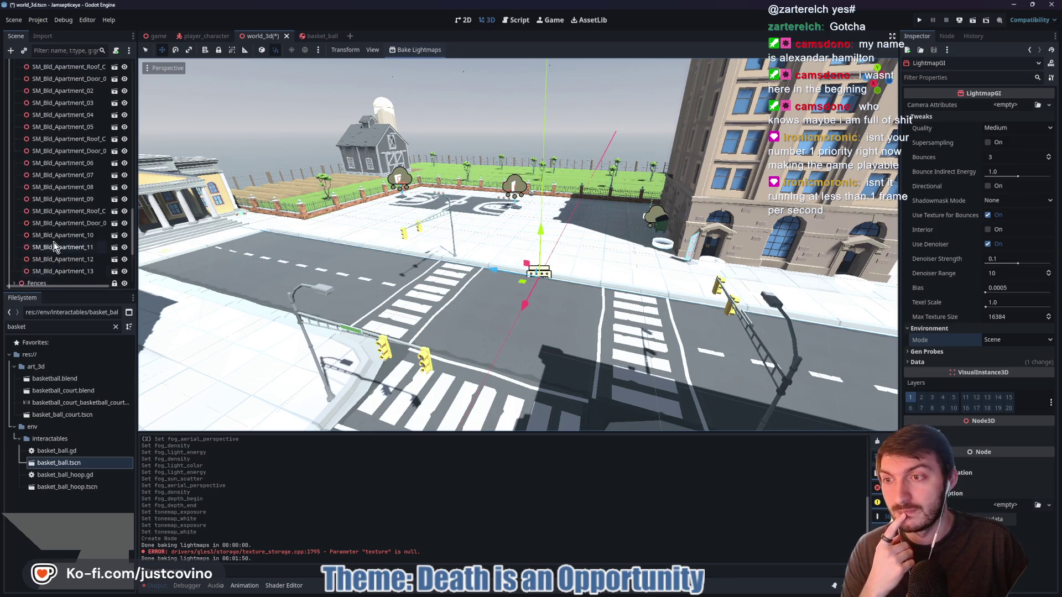
pyautogui.scroll(10, 54, 232)
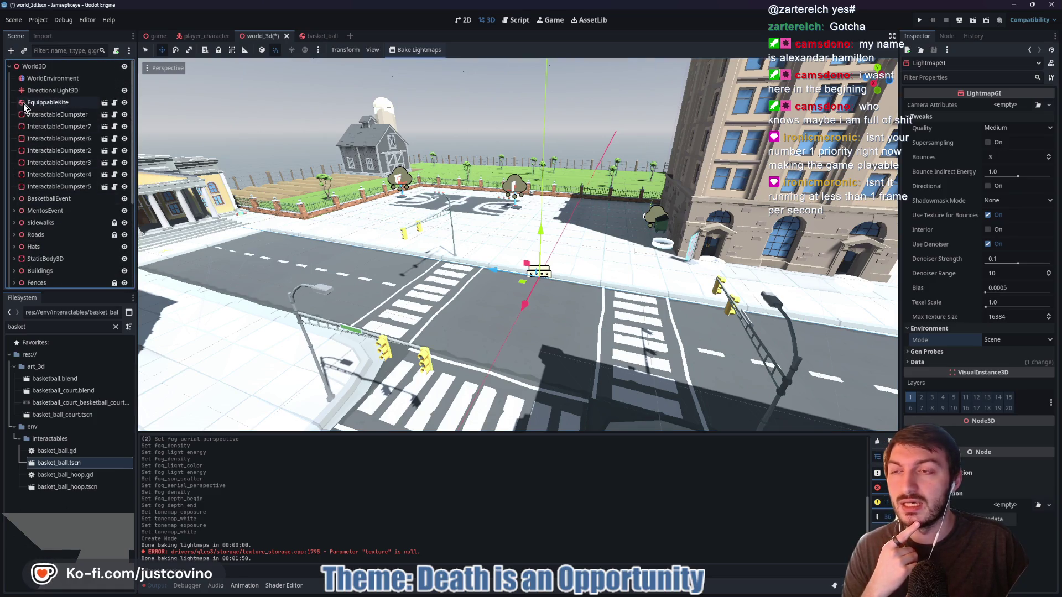
pyautogui.click(32, 91)
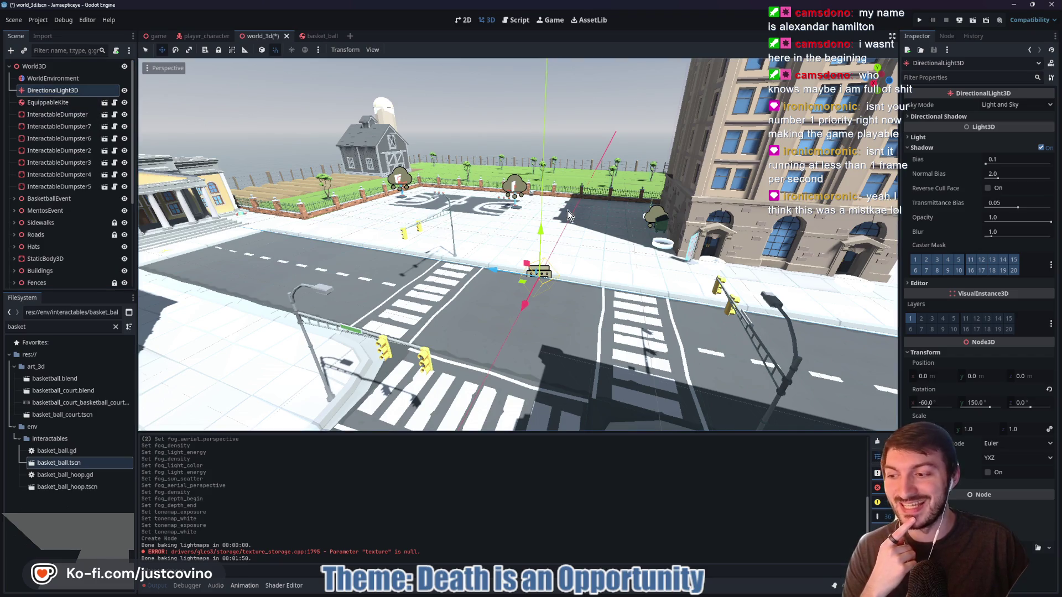
# Enable shadows on the DirectionalLight3D and save the world_3d scene
pyautogui.click(1043, 149)
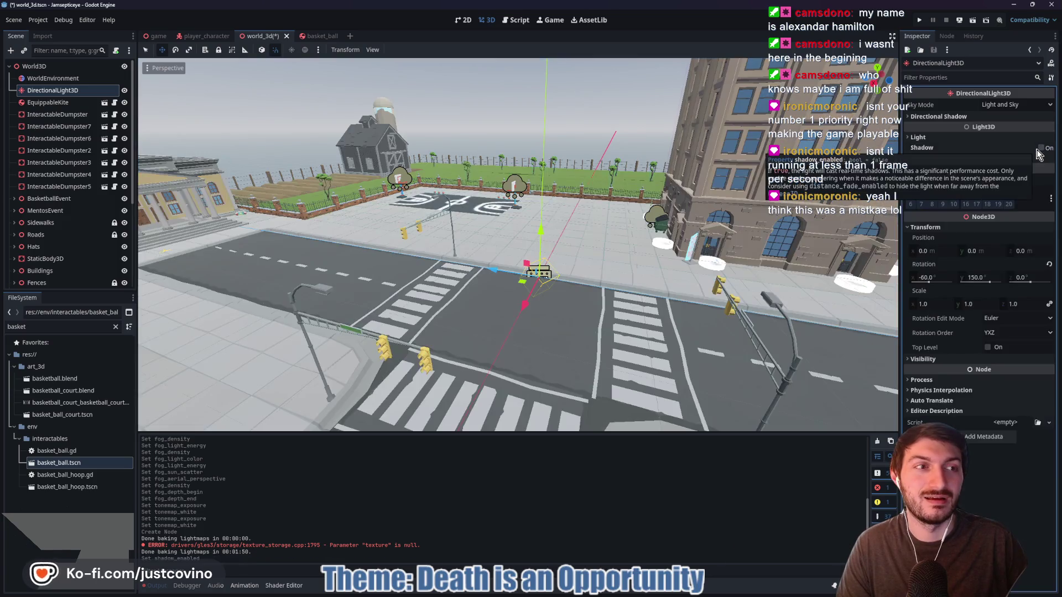
pyautogui.click(1043, 150)
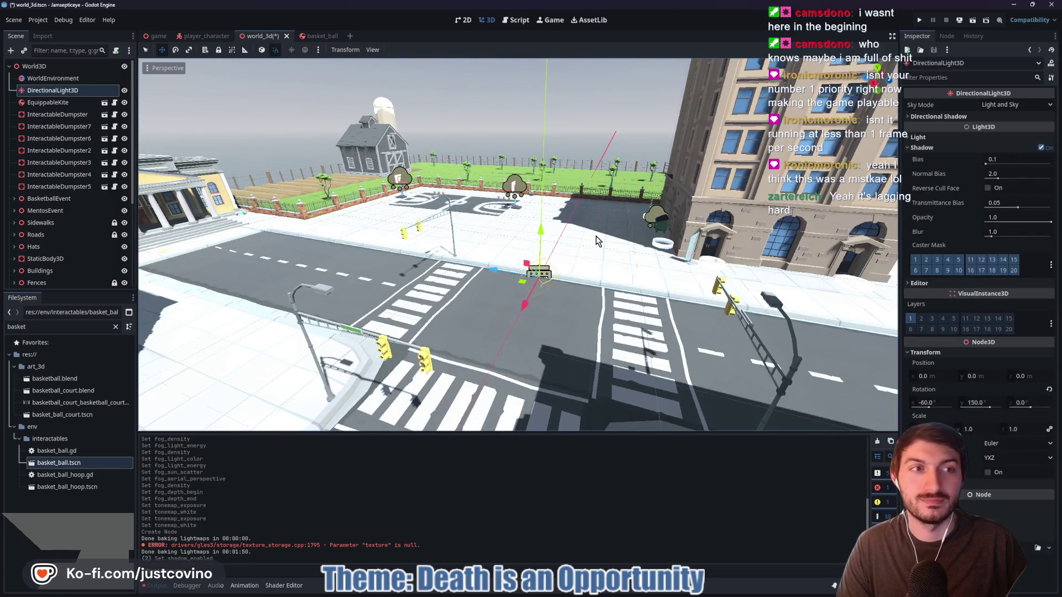
pyautogui.hotkey('ctrl', 's')
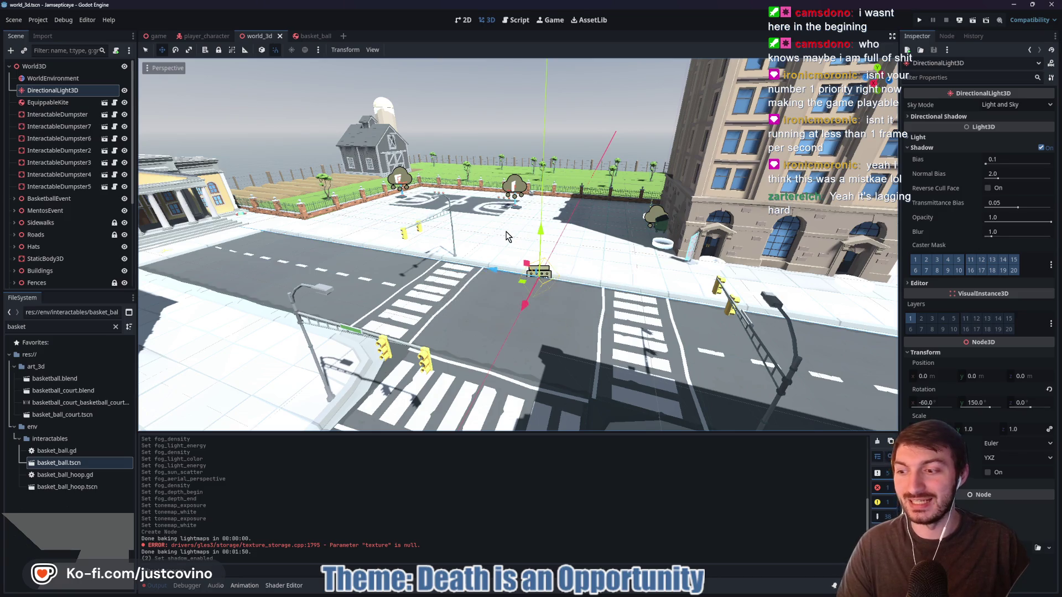
pyautogui.moveTo(3, 120)
pyautogui.mouseDown()
pyautogui.moveTo(455, 119)
pyautogui.moveTo(0, 113)
pyautogui.mouseUp()
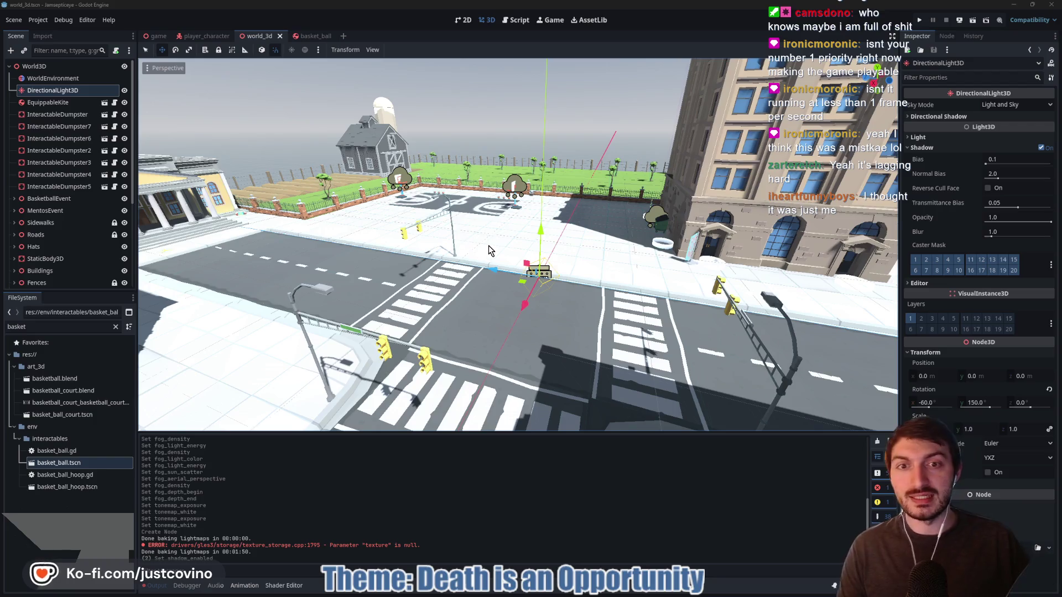
pyautogui.scroll(3, 353, 102)
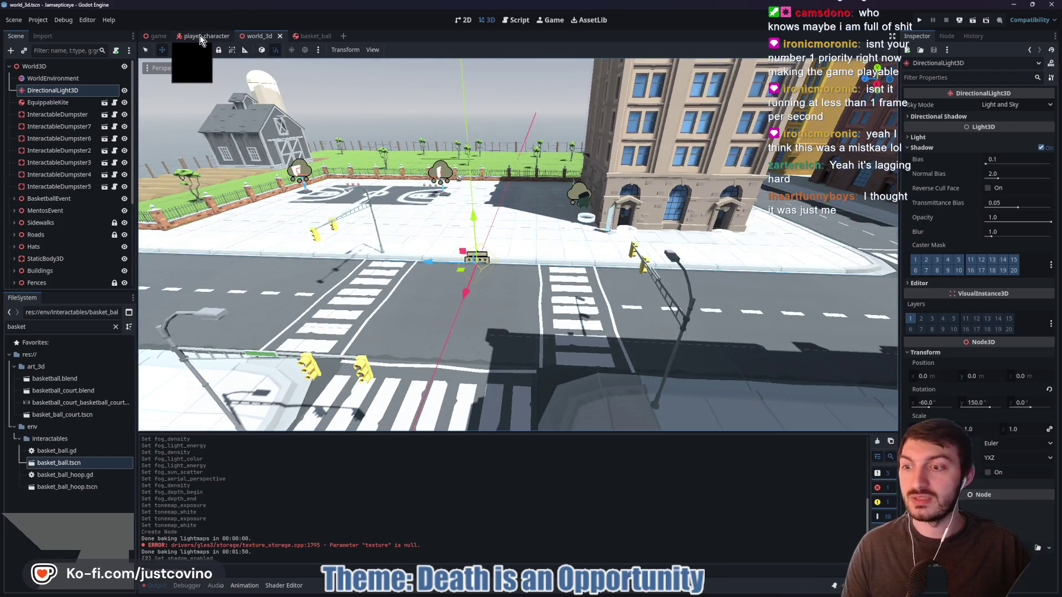
# Open the player_character scene's script, player_character.gd
pyautogui.click(200, 35)
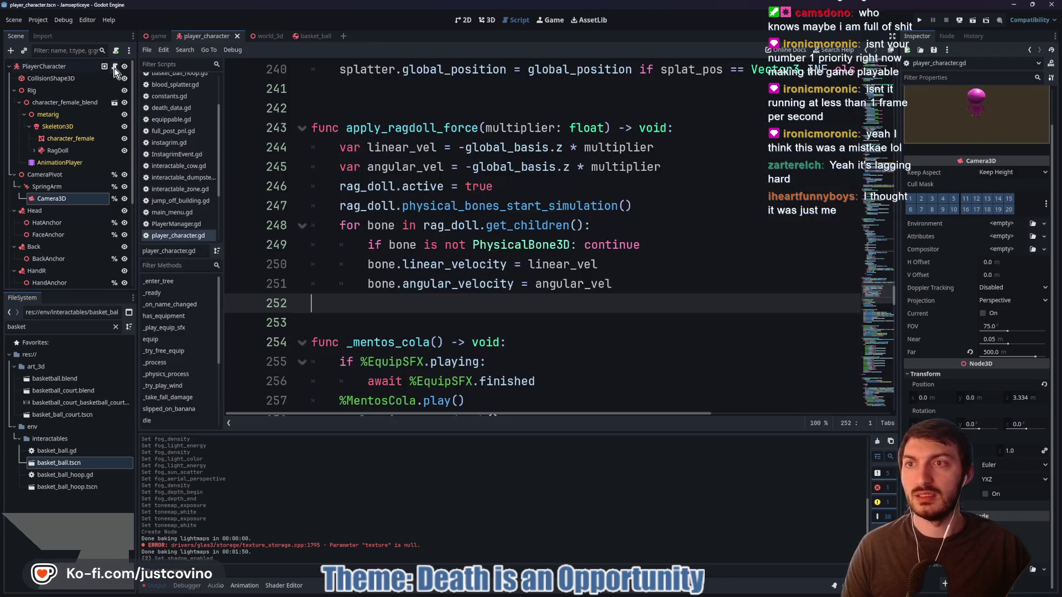
pyautogui.click(115, 67)
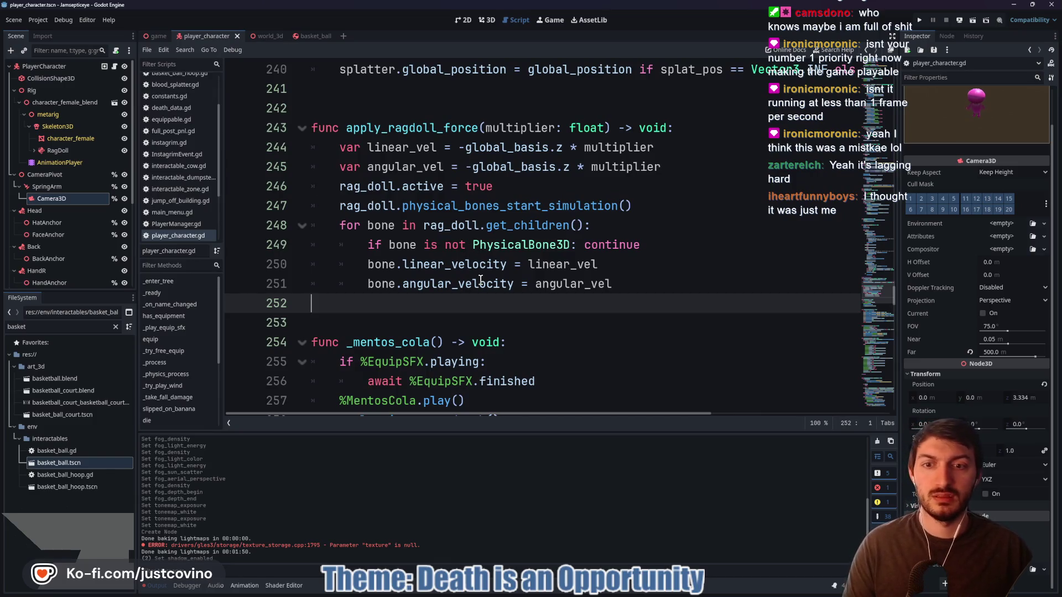
pyautogui.scroll(-3, 480, 280)
pyautogui.scroll(1, 507, 243)
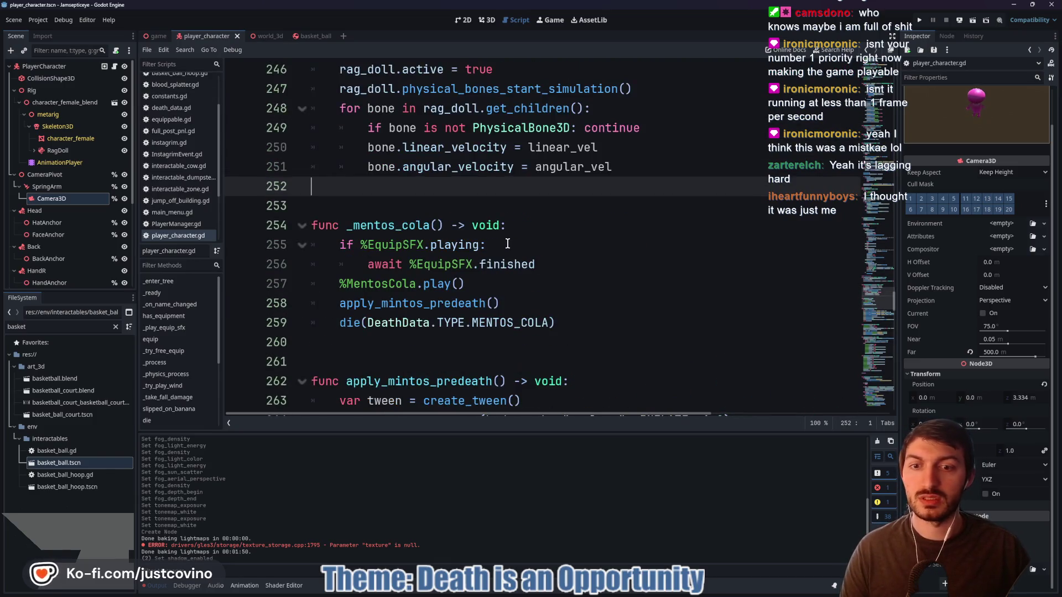
# Write func apply_cow_squish() -> void: containing var tween = create_tween()
pyautogui.press('Return')
pyautogui.press('Return')
pyautogui.press('Up')
pyautogui.write('ap')
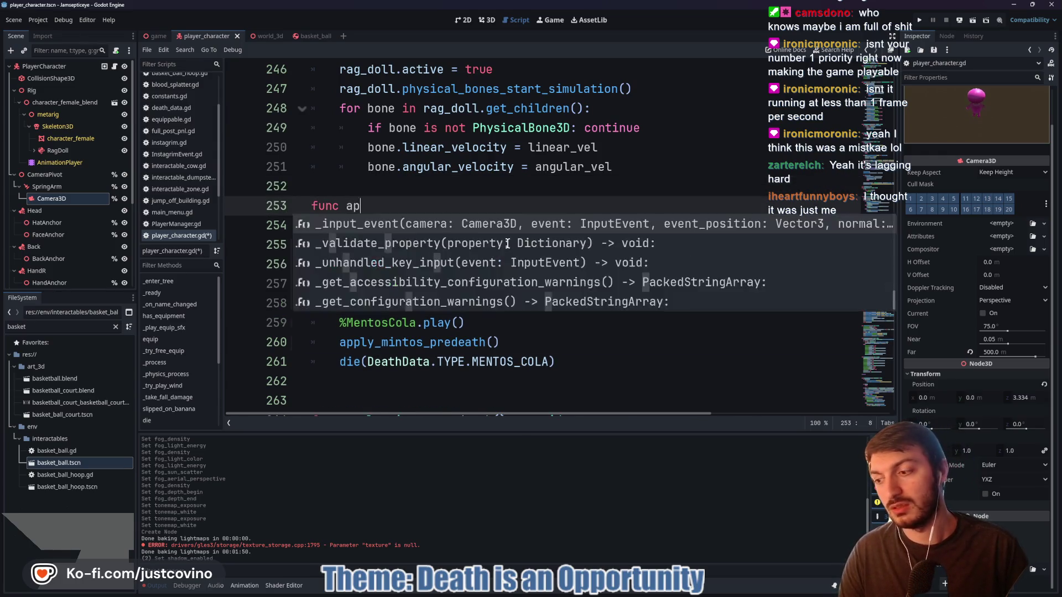
pyautogui.write('ply_cow_squis')
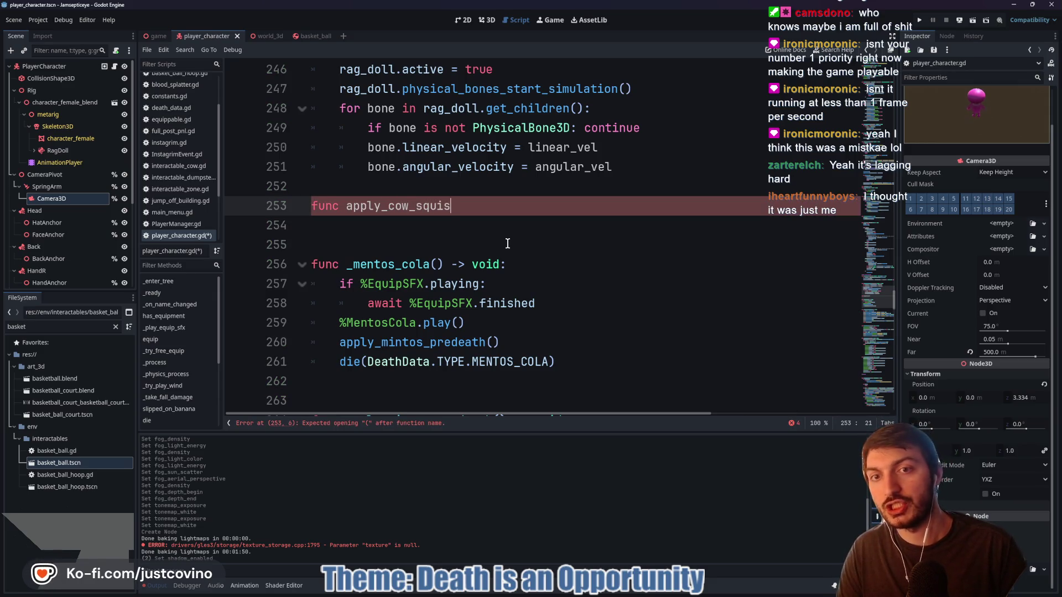
pyautogui.write('h() ->void:')
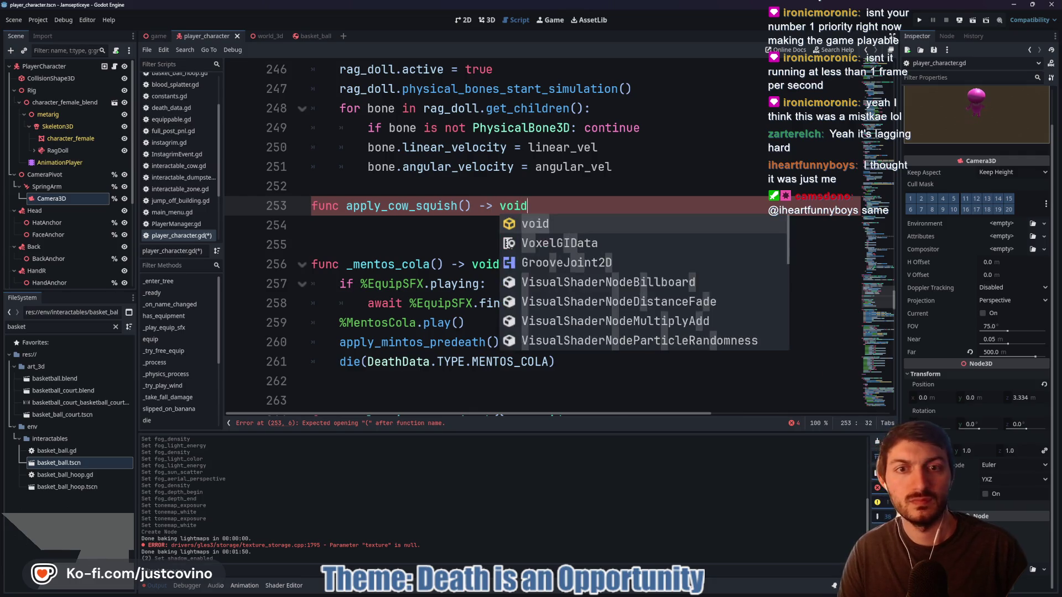
pyautogui.press('Return')
pyautogui.write('var tween = car')
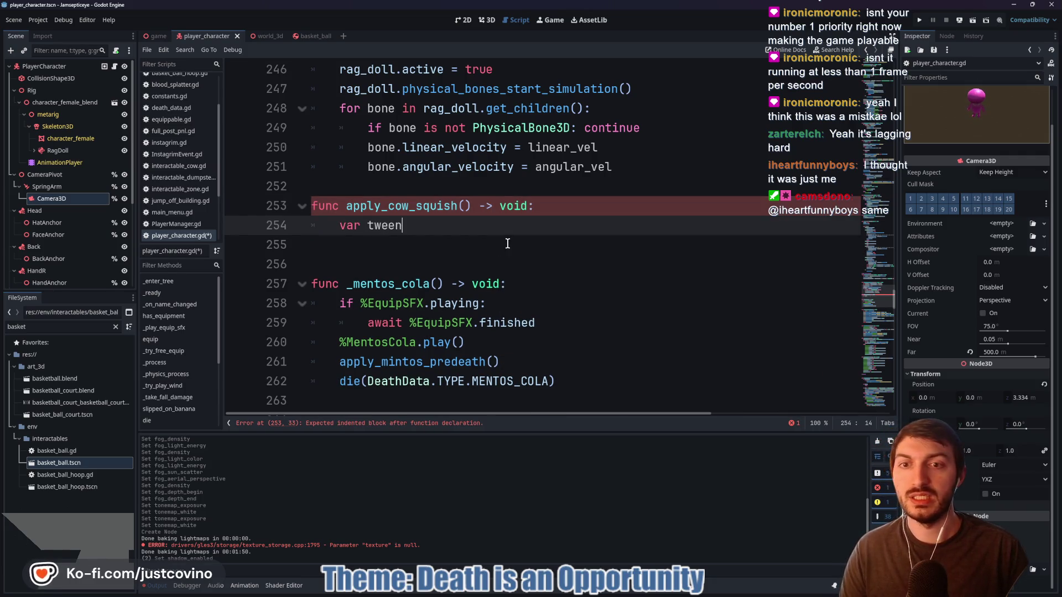
pyautogui.press('BackSpace')
pyautogui.press('BackSpace')
pyautogui.write('reate')
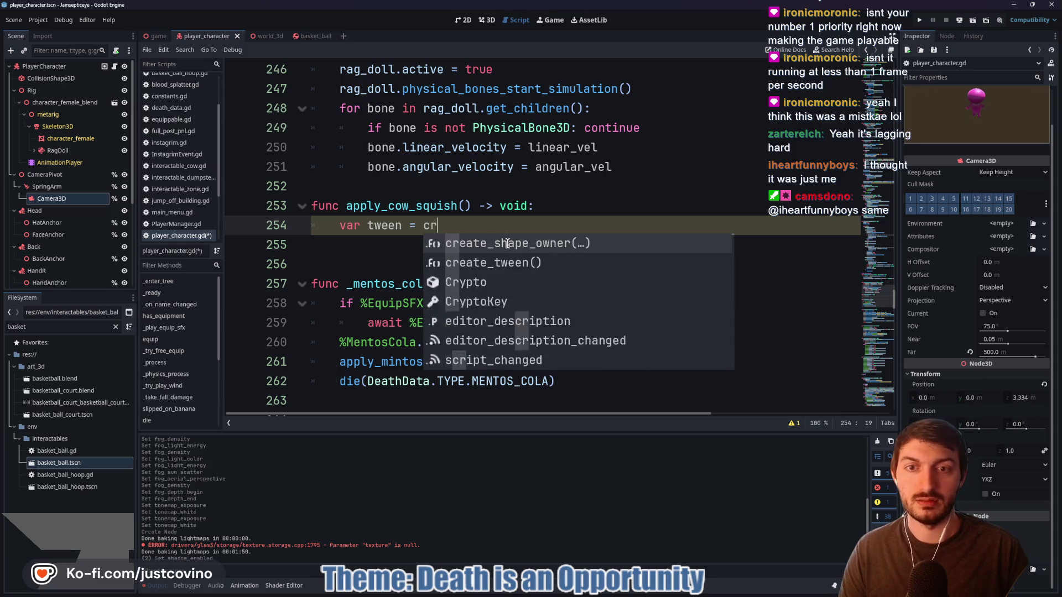
pyautogui.press('Return')
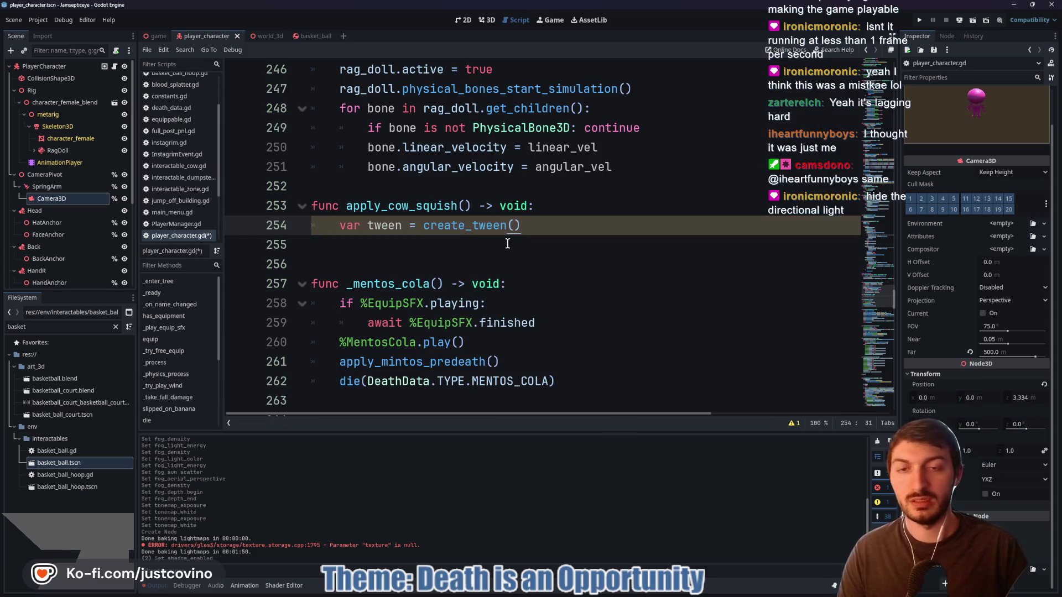
# Replace the pass placeholder with a '#TODO cow squish' comment and save the script
pyautogui.press('Return')
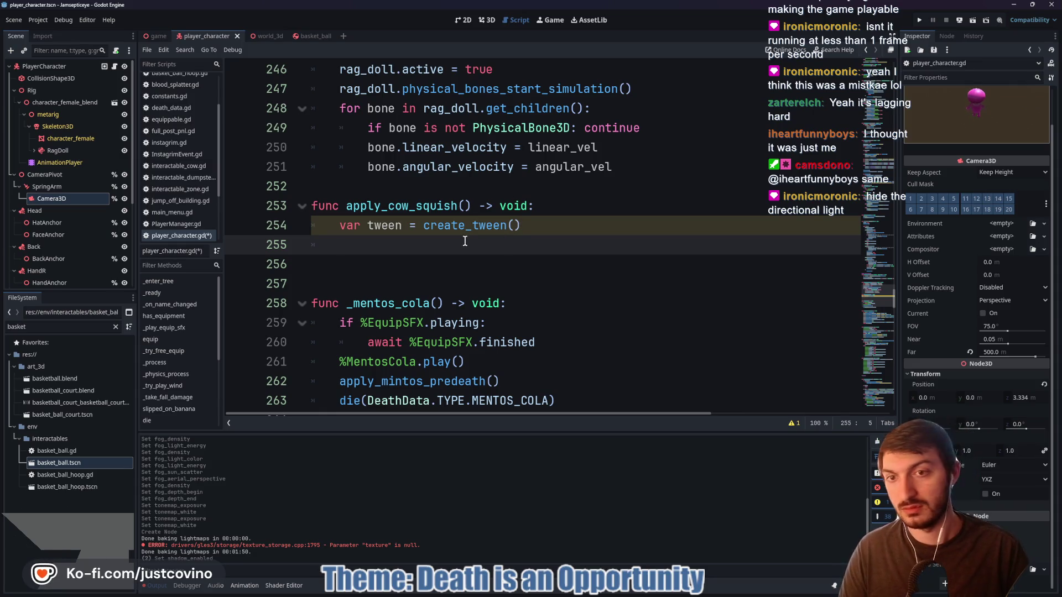
pyautogui.write('pass')
pyautogui.hotkey('ctrl', 's')
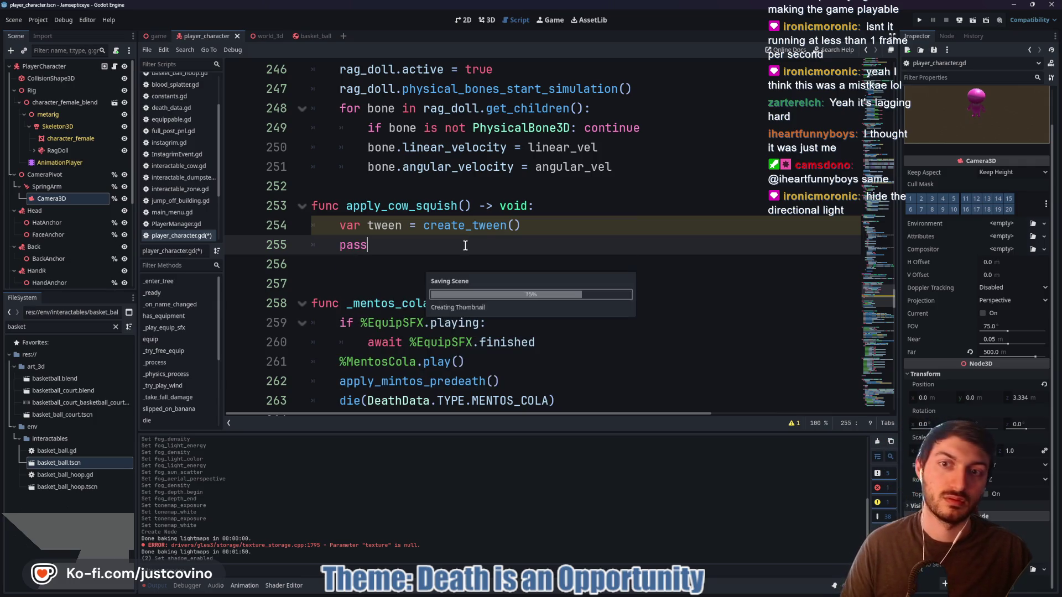
pyautogui.press('BackSpace')
pyautogui.press('BackSpace')
pyautogui.press('BackSpace')
pyautogui.write('#TODO cow squish')
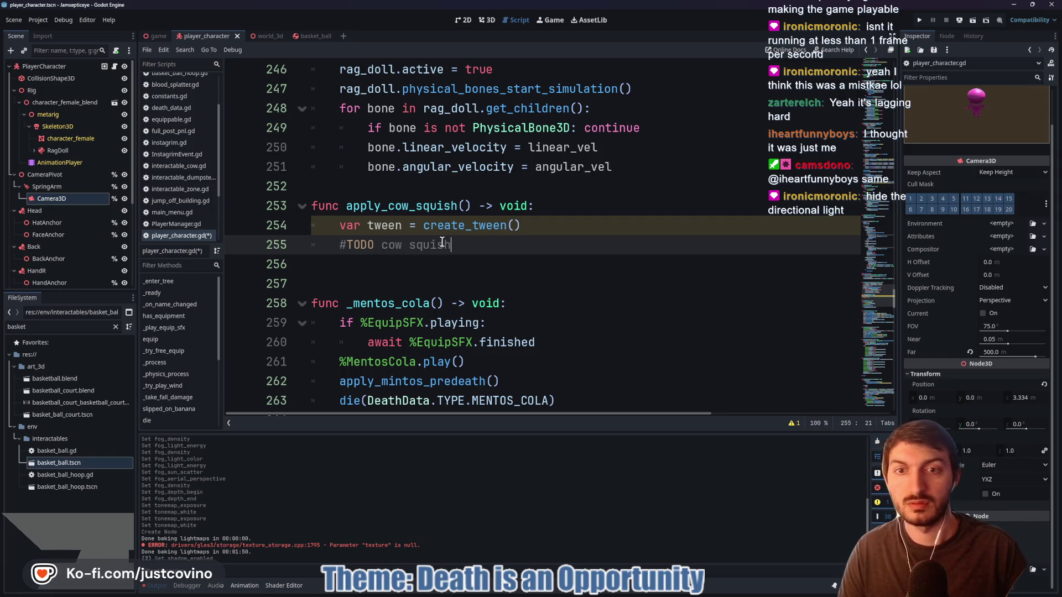
pyautogui.hotkey('ctrl', 's')
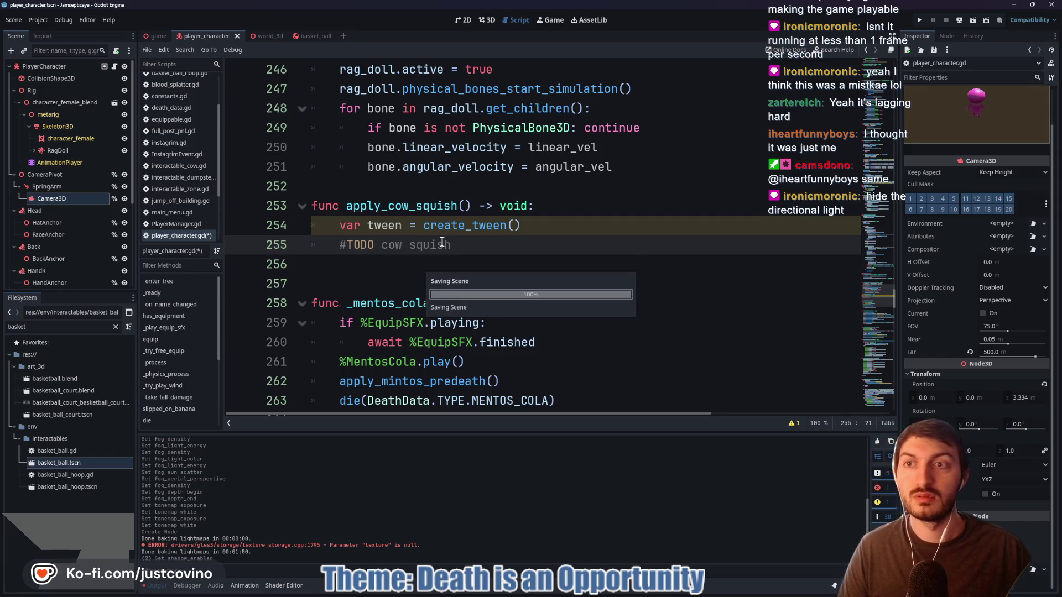
pyautogui.click(155, 36)
# Hide DirectionalLight3D in the world_3d scene and select the LightmapGI node
pyautogui.click(260, 36)
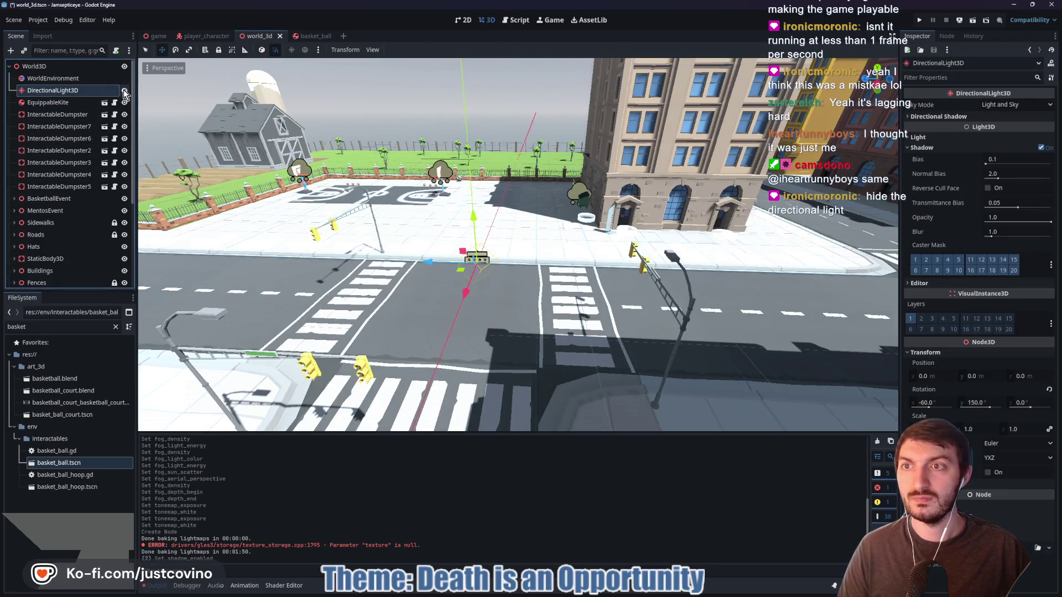
pyautogui.click(124, 90)
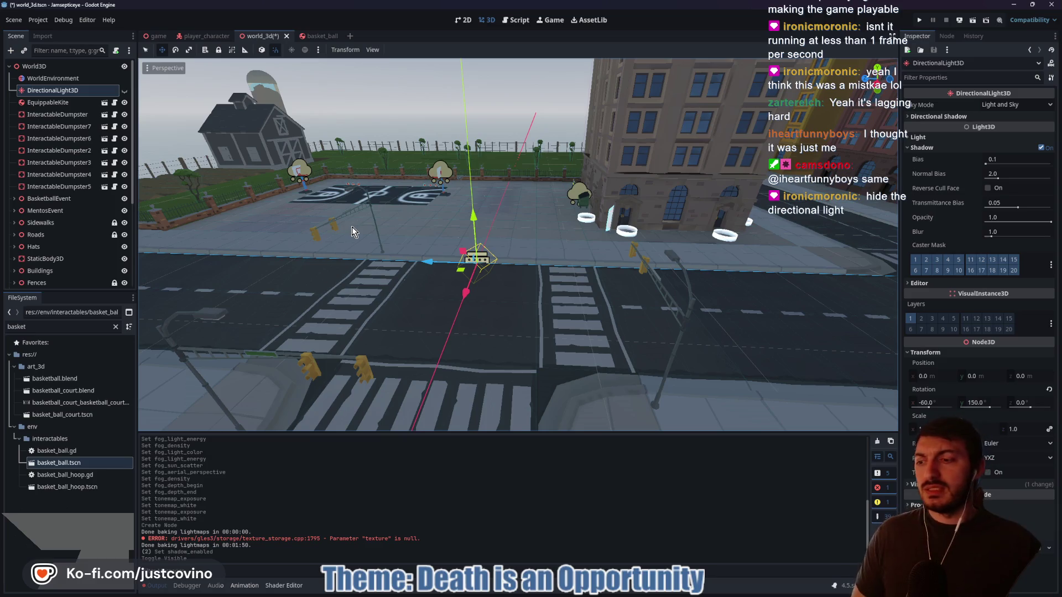
pyautogui.scroll(-5, 49, 259)
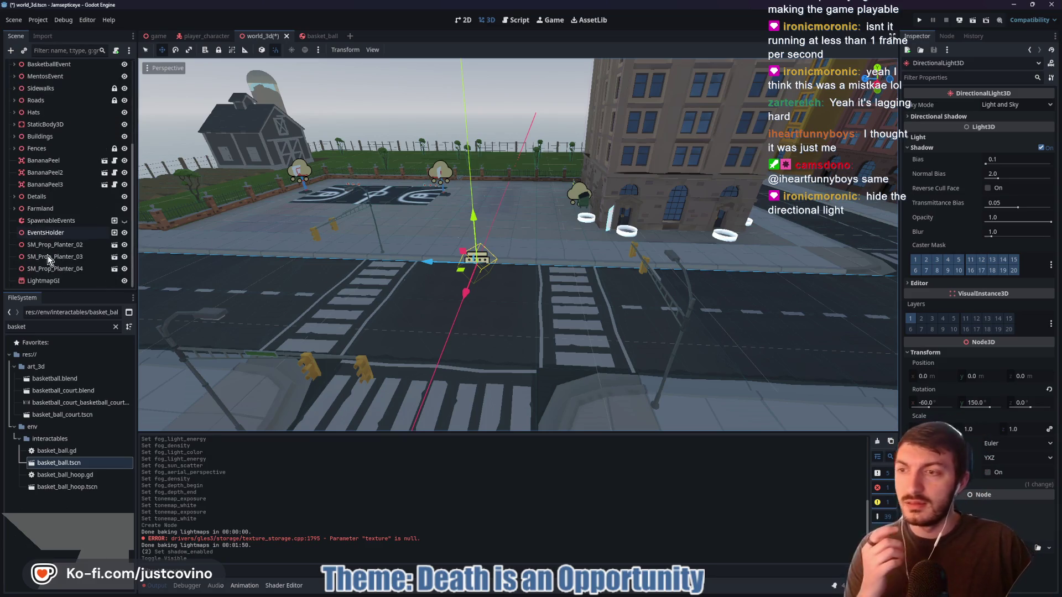
pyautogui.click(45, 280)
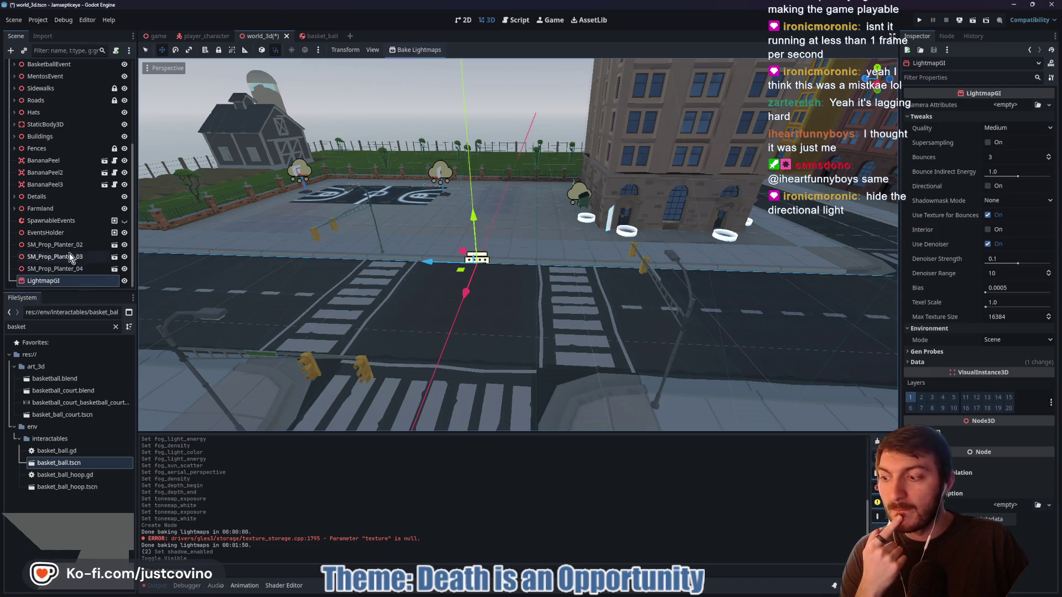
# Move LightmapGI to the top under World3D, then check WorldEnvironment and DirectionalLight3D
pyautogui.moveTo(47, 287)
pyautogui.mouseDown()
pyautogui.moveTo(52, 60)
pyautogui.moveTo(48, 80)
pyautogui.moveTo(21, 79)
pyautogui.mouseUp()
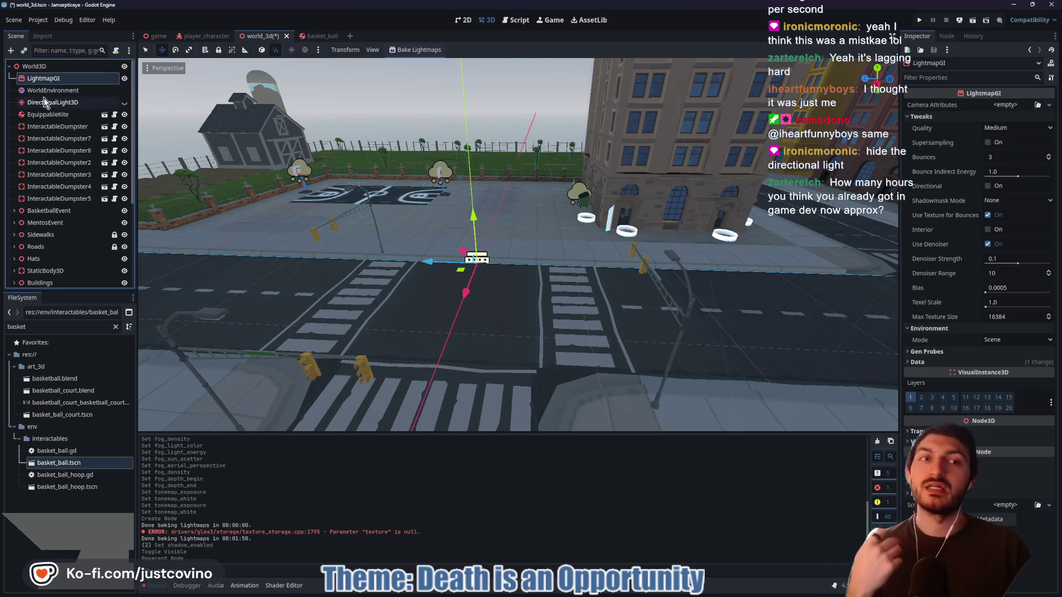
pyautogui.click(48, 91)
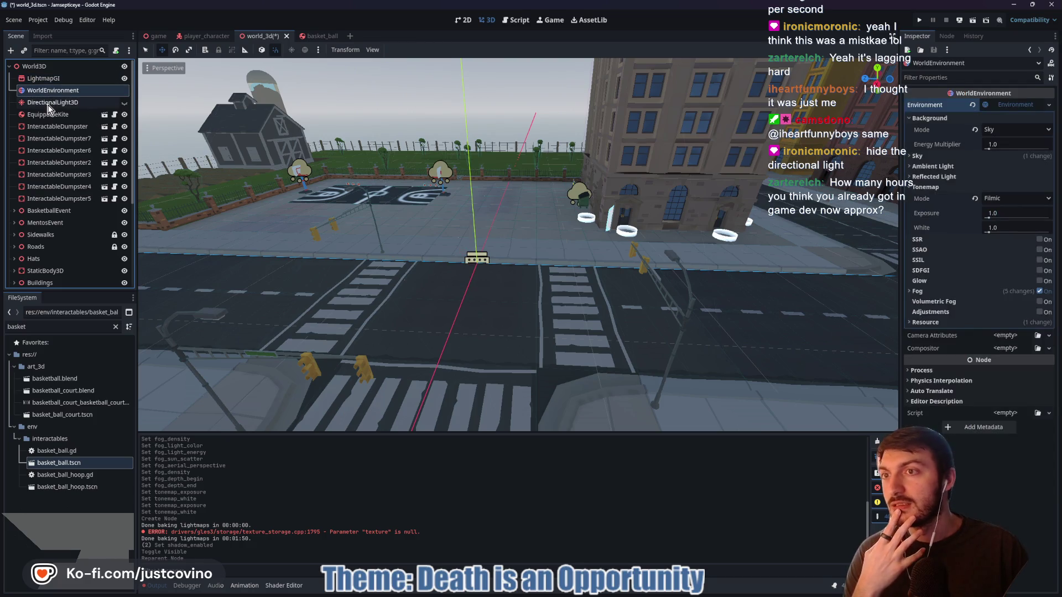
pyautogui.click(48, 105)
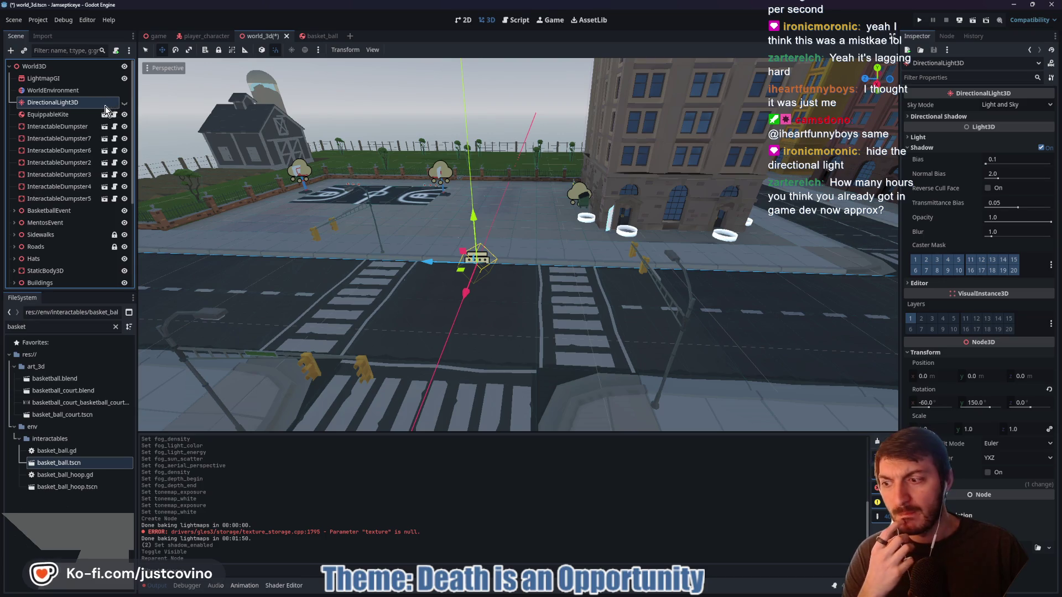
# Collapse the WorldEnvironment's Tonemap section and reselect LightmapGI
pyautogui.click(72, 90)
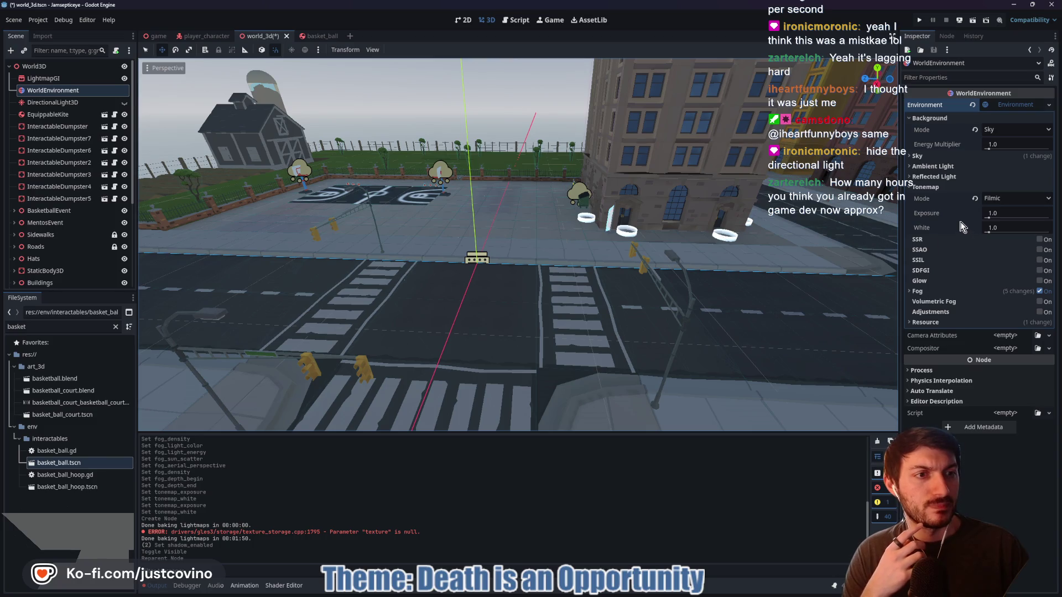
pyautogui.click(925, 188)
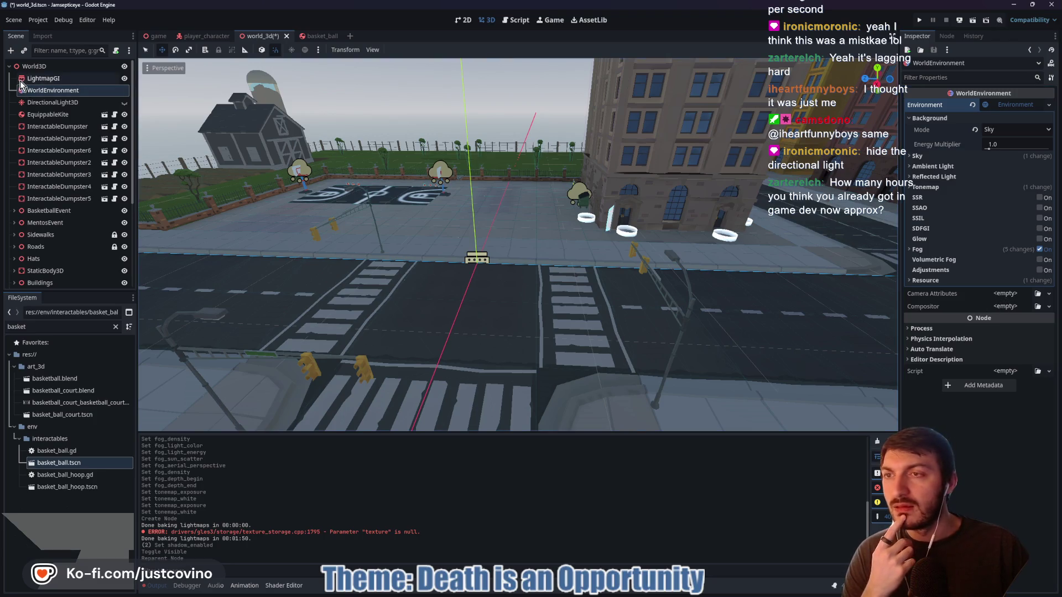
pyautogui.click(39, 81)
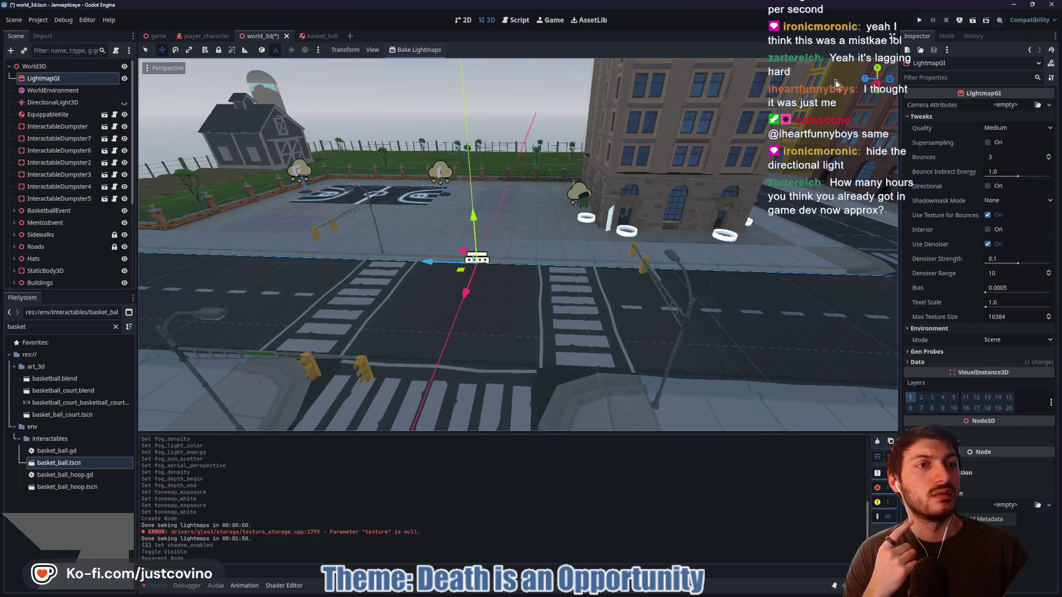
pyautogui.click(109, 20)
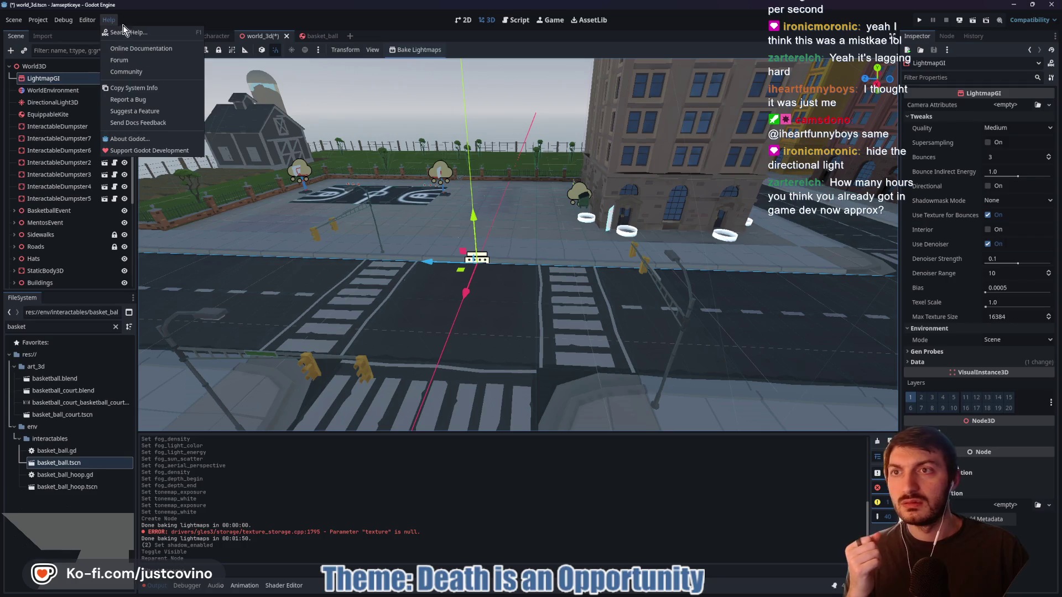
# Search the help for 'lightmap' and open the LightmapGI class reference
pyautogui.click(130, 33)
pyautogui.write('lightmap')
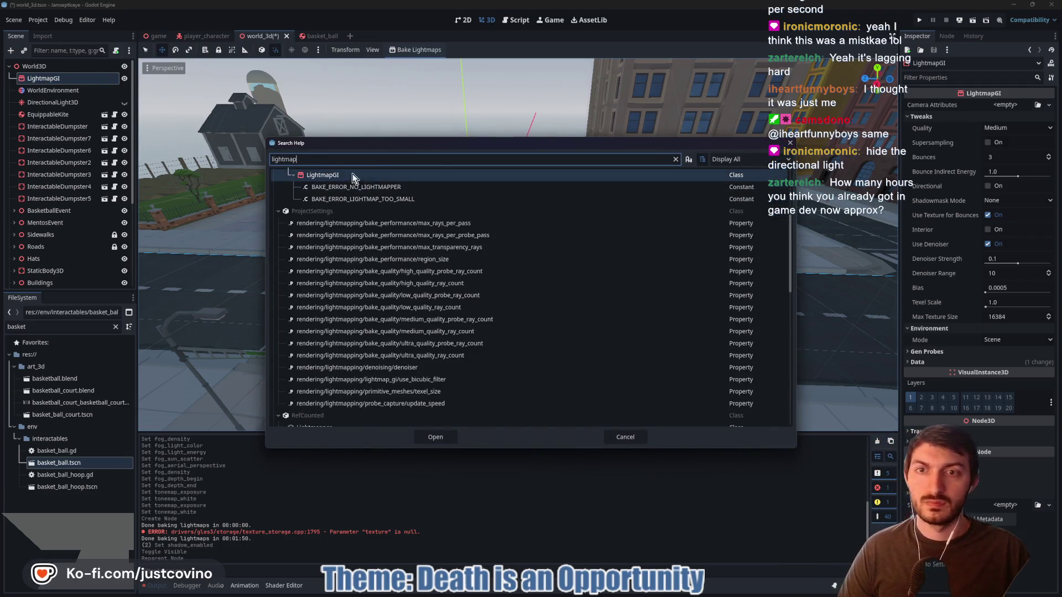
pyautogui.click(352, 175)
pyautogui.click(435, 436)
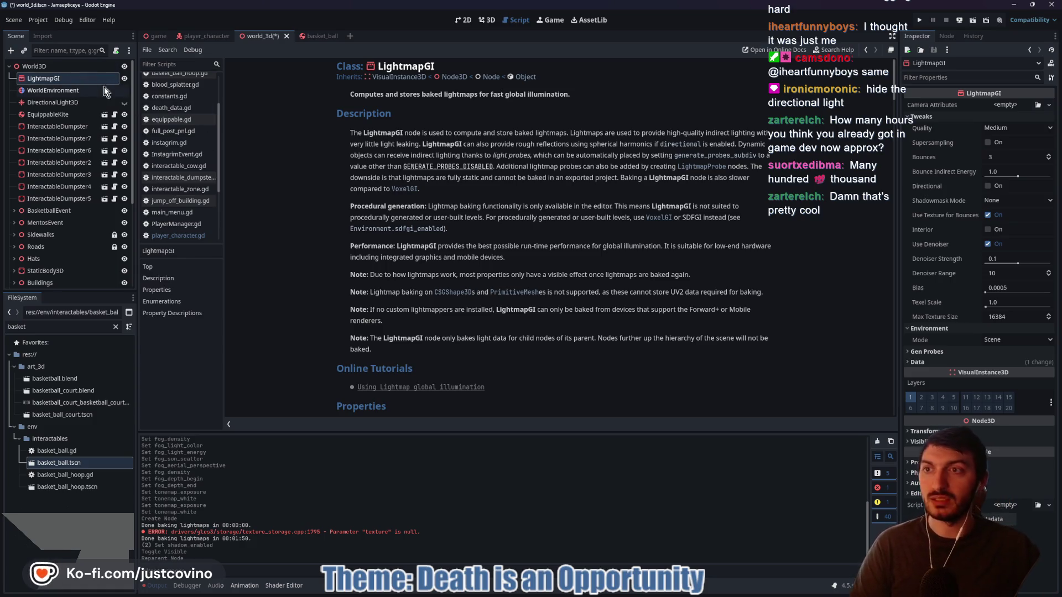
# Select the LightmapGI node under World3D in the Scene dock and delete it
pyautogui.click(52, 70)
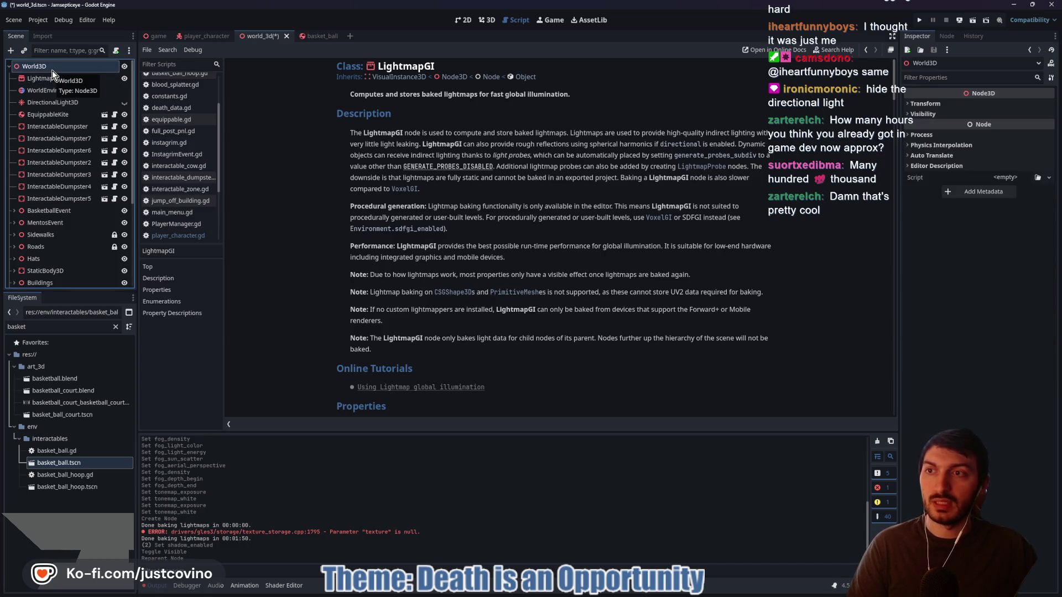
pyautogui.click(49, 76)
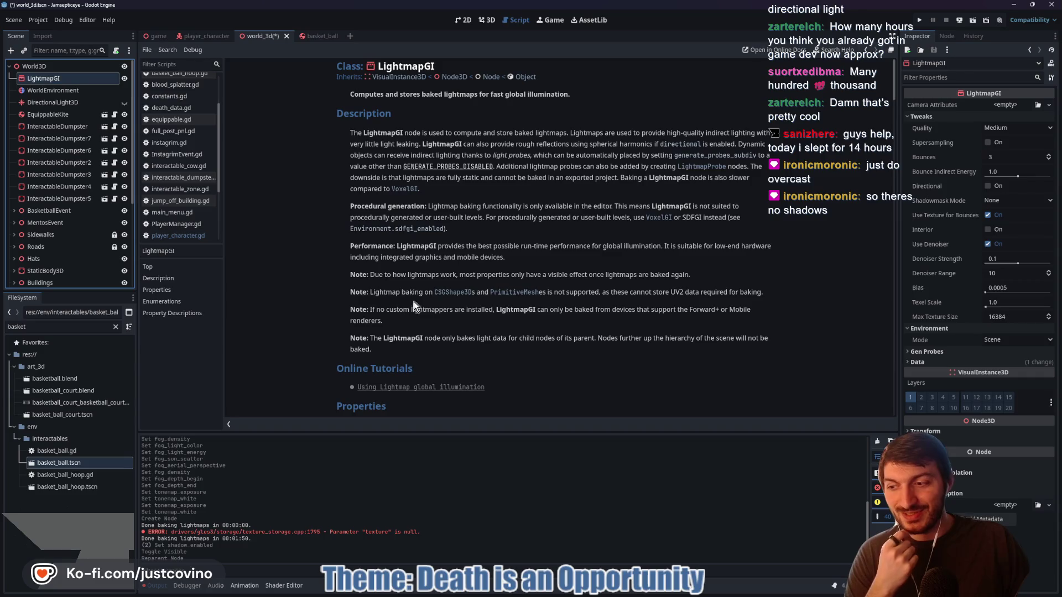
pyautogui.click(50, 79)
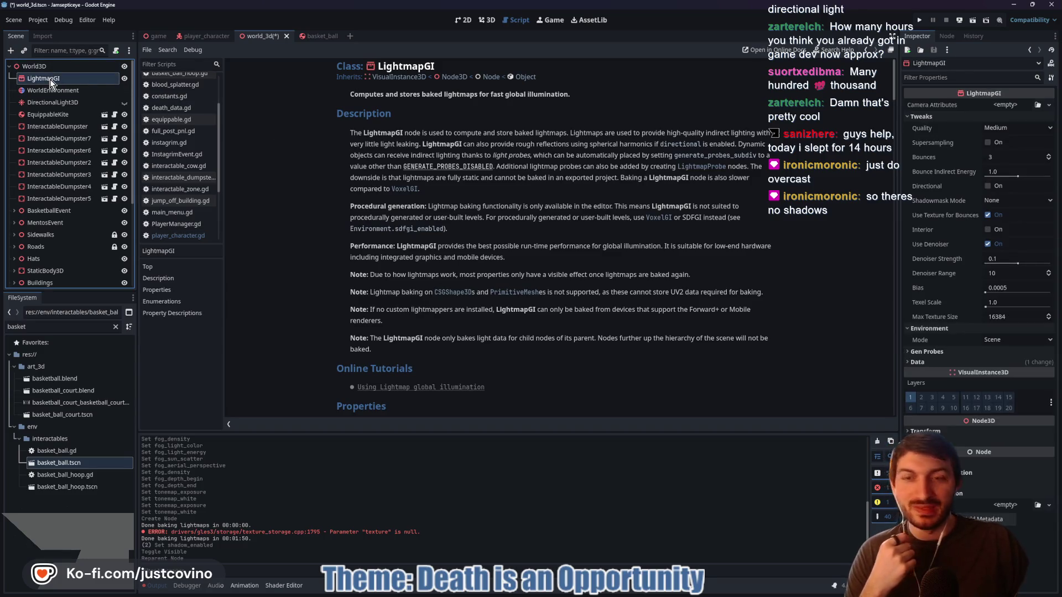
pyautogui.press('Delete')
# Confirm removing the LightmapGI node and clear the FileSystem search filter
pyautogui.click(508, 310)
pyautogui.click(65, 326)
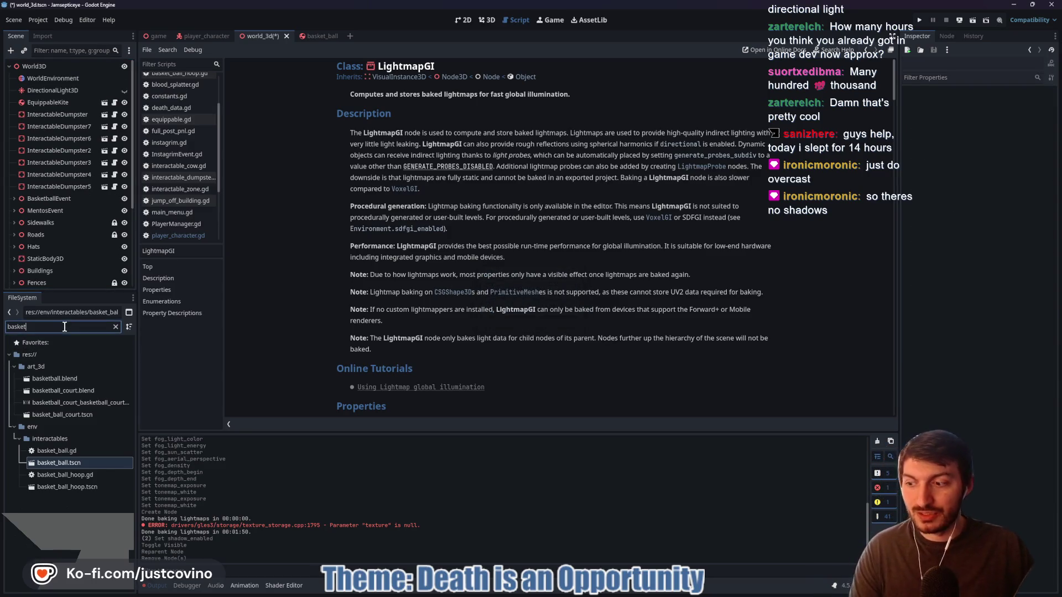
pyautogui.press('BackSpace')
pyautogui.press('BackSpace')
pyautogui.press('BackSpace')
pyautogui.press('BackSpace')
pyautogui.press('BackSpace')
pyautogui.press('BackSpace')
pyautogui.write('light')
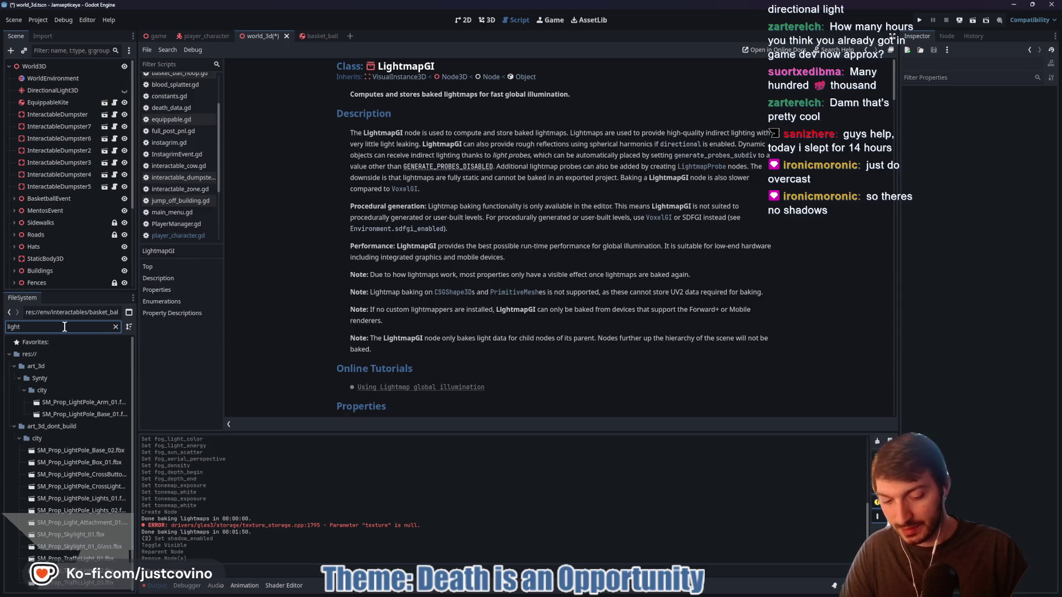
pyautogui.write('_m')
pyautogui.press('BackSpace')
pyautogui.press('BackSpace')
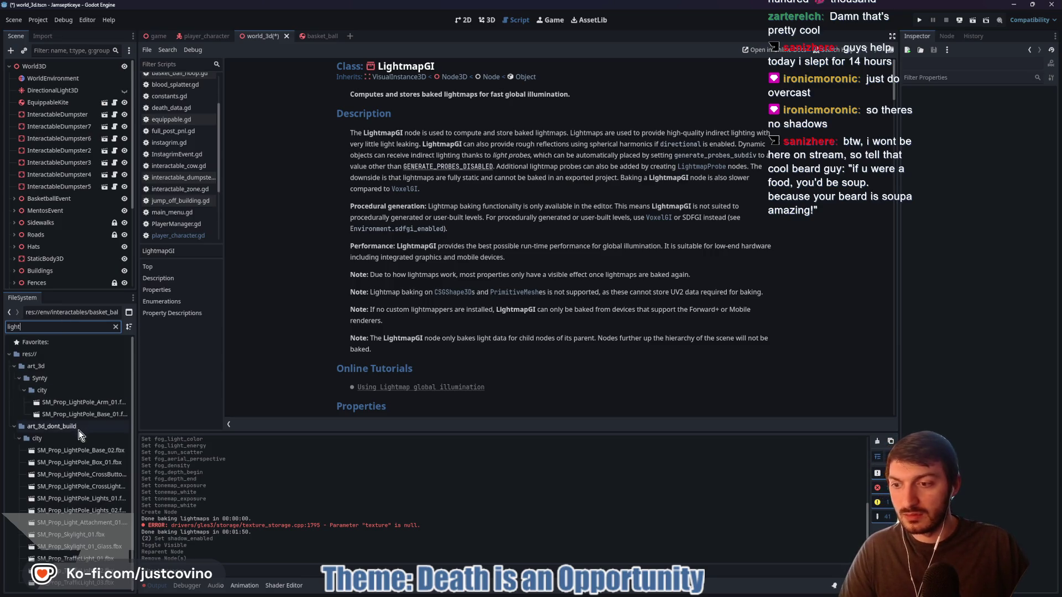
pyautogui.click(115, 327)
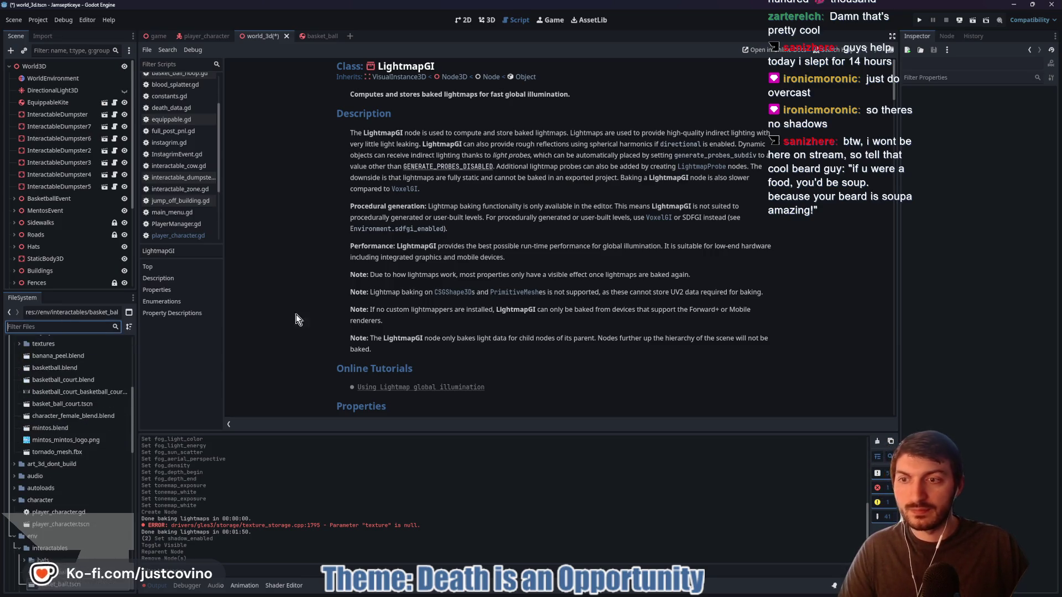
# Save the city scene and show the game scene in the 3D view
pyautogui.hotkey('ctrl', 's')
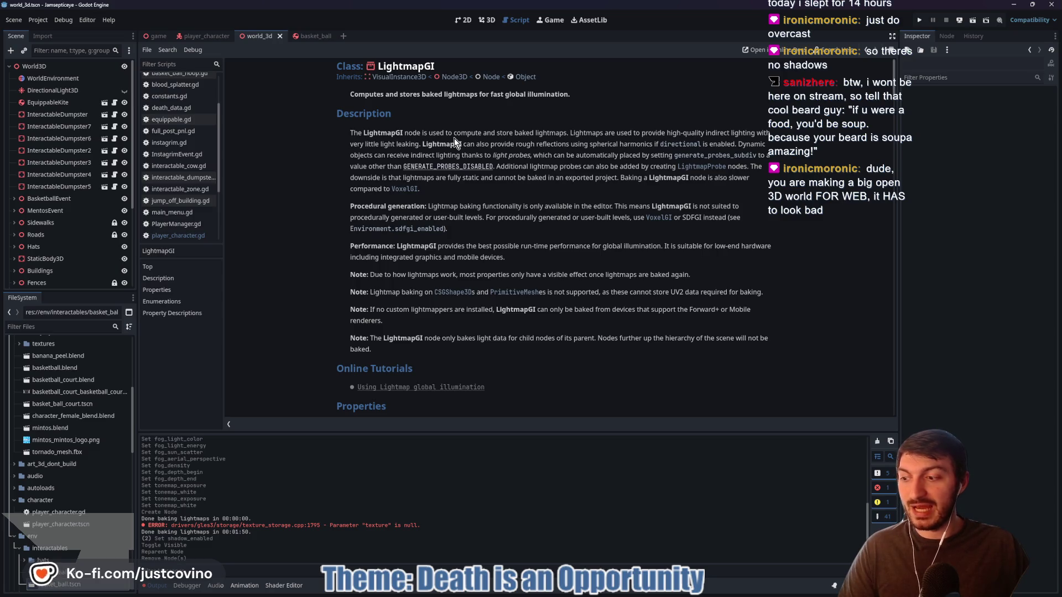
pyautogui.click(158, 34)
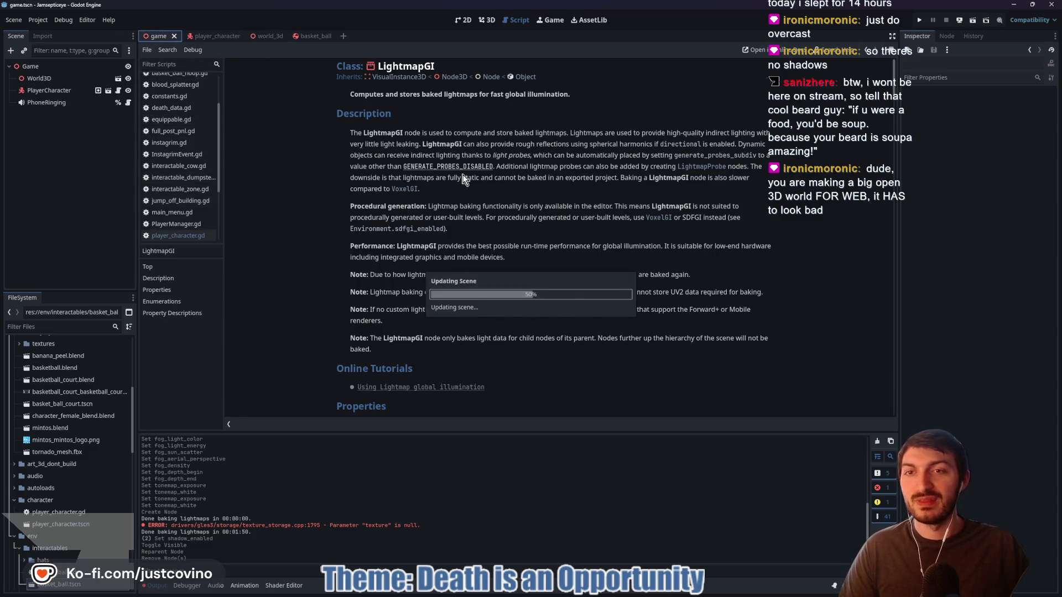
pyautogui.click(492, 26)
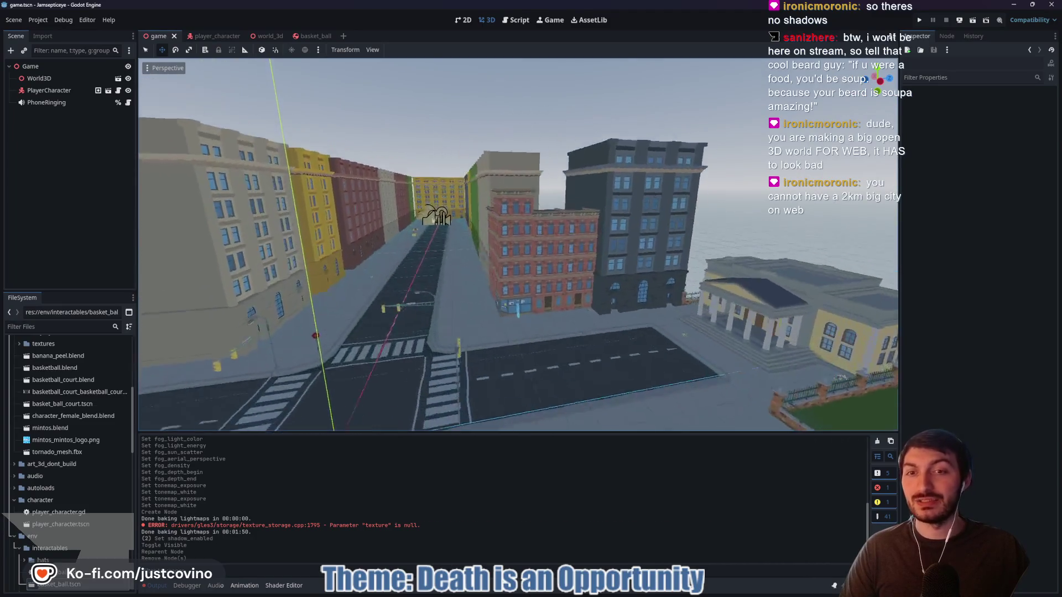
# In player_character.gd's apply_cow_squish, change "scale:y" to "scale" and add COW_SQUISH as the tween target
pyautogui.hotkey('ctrl', 'Tab')
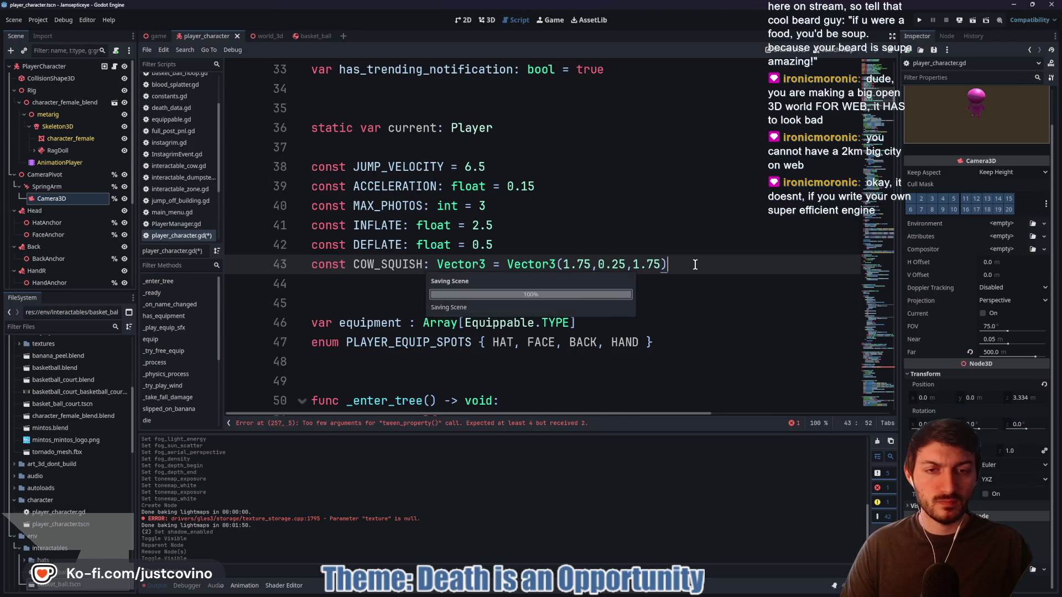
pyautogui.scroll(-20, 598, 282)
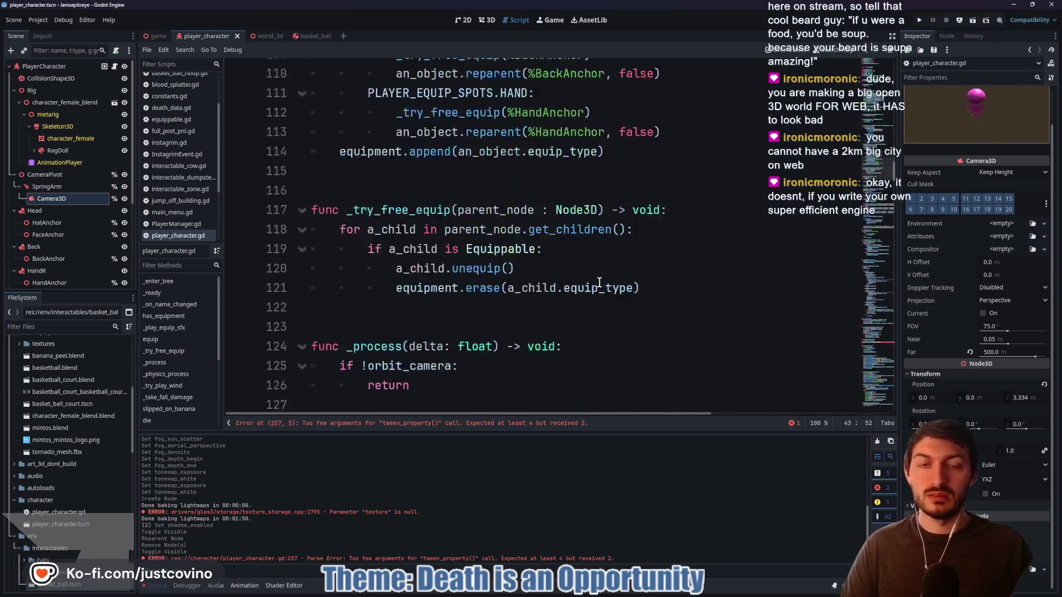
pyautogui.scroll(-8, 557, 279)
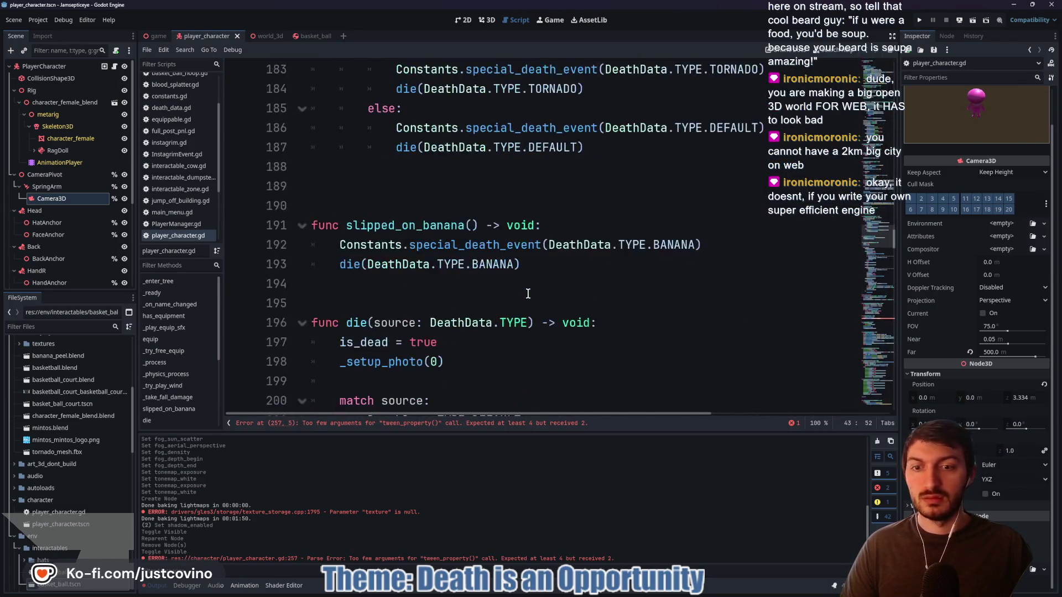
pyautogui.click(503, 425)
pyautogui.press('Delete')
pyautogui.press('BackSpace')
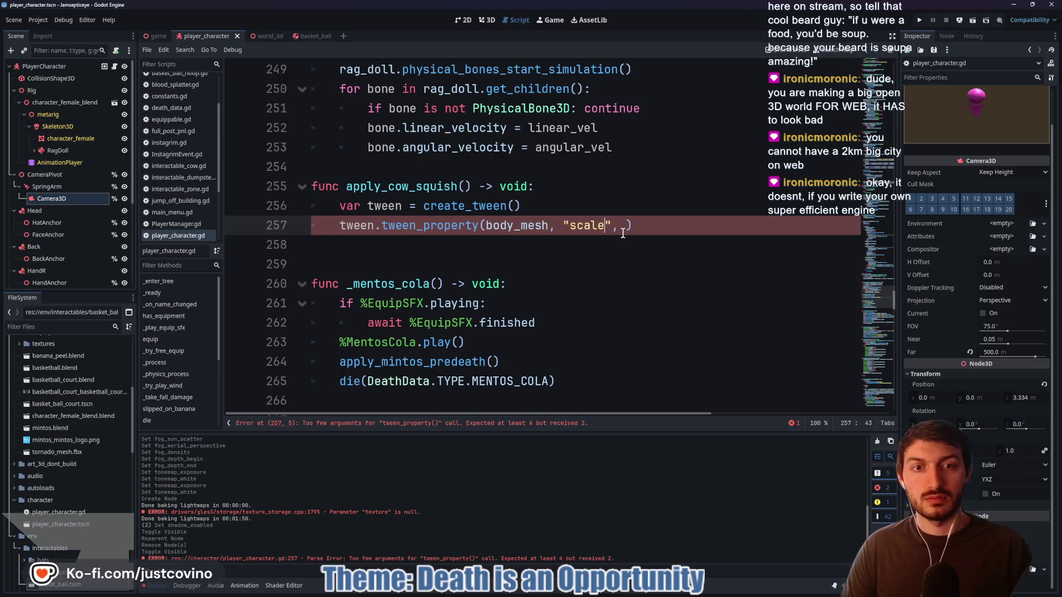
pyautogui.write('COW_SQUISH,')
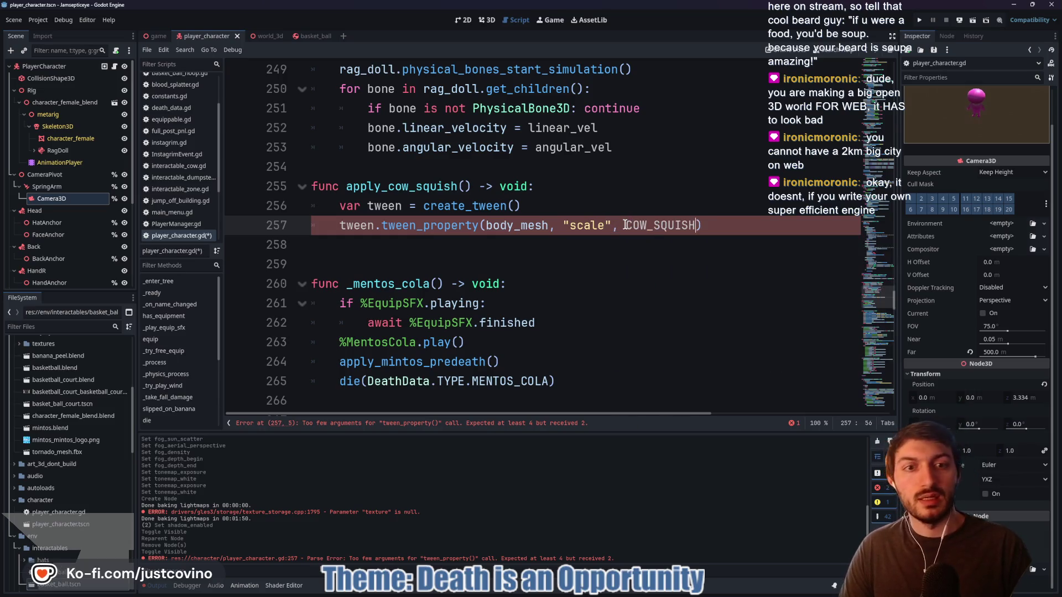